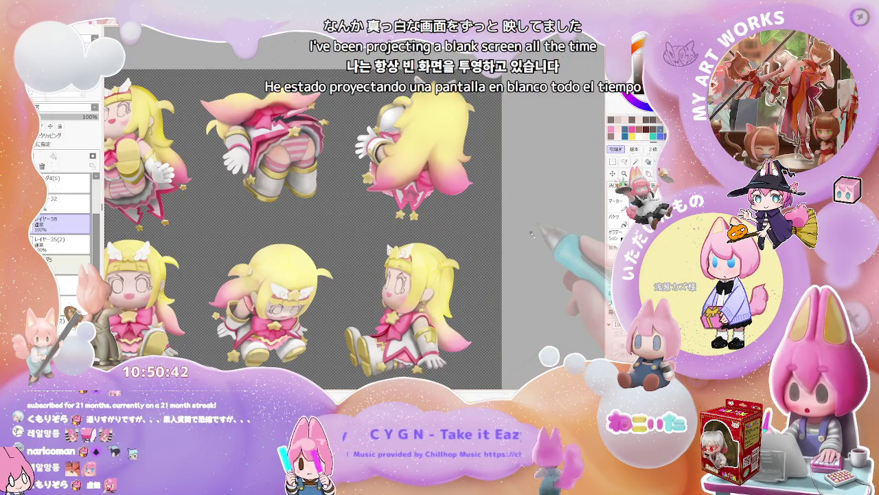
- Zoom in and out on the front-facing chibi's face to check the sketched eye outlines
scroll(385, 275, "up", 5)
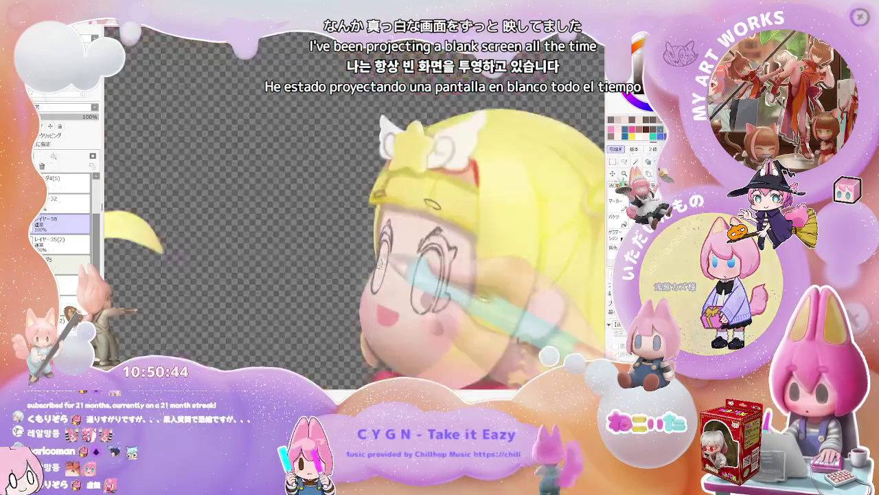
scroll(379, 264, "up", 2)
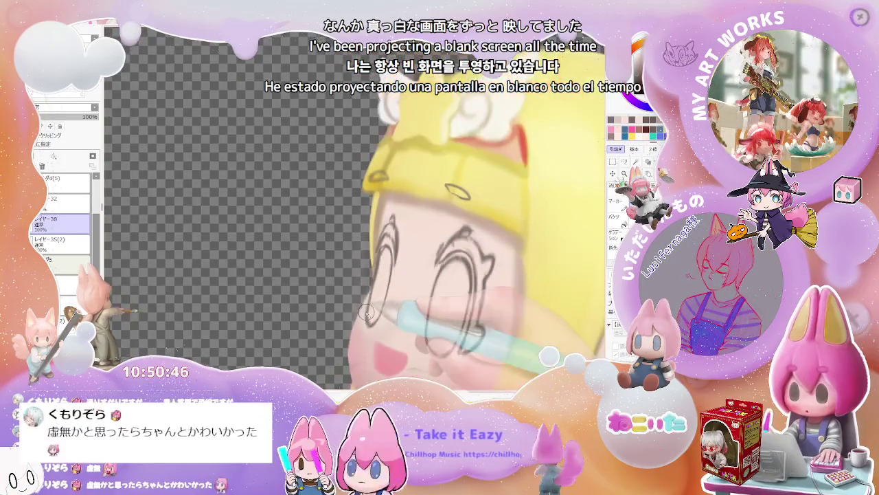
scroll(366, 312, "down", 2)
scroll(366, 312, "down", 1)
scroll(366, 313, "down", 1)
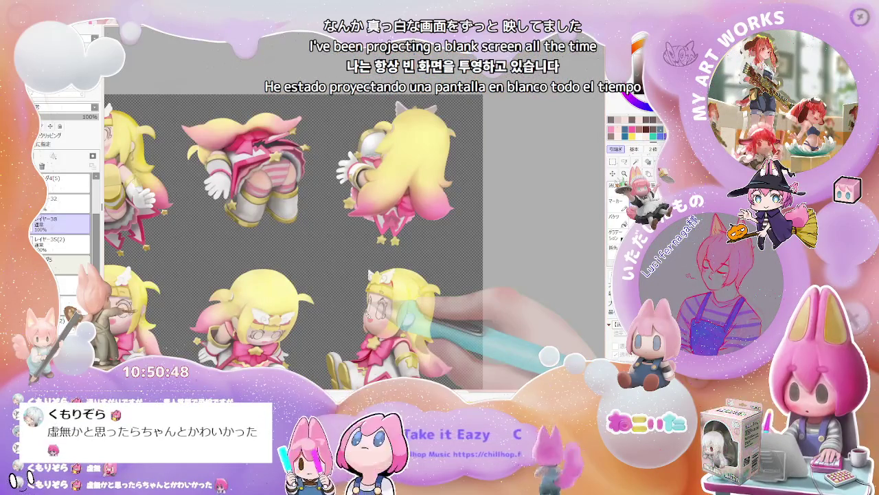
scroll(288, 302, "up", 1)
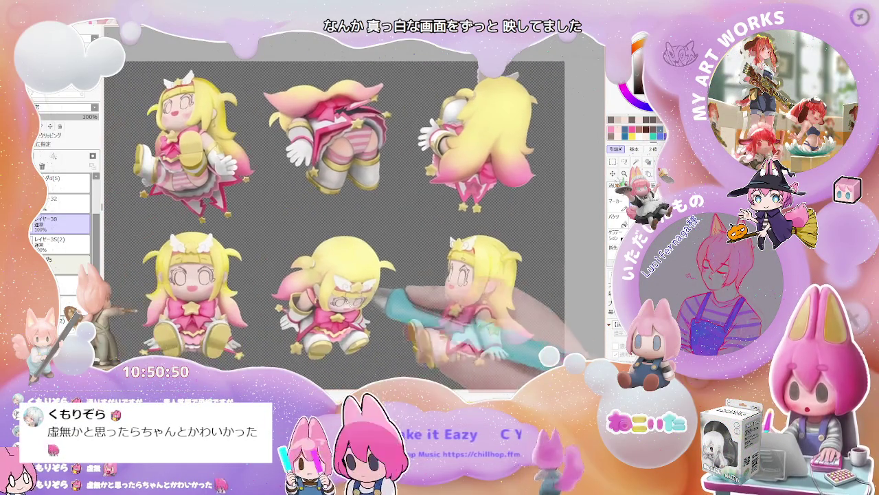
scroll(289, 302, "up", 2)
scroll(340, 302, "up", 2)
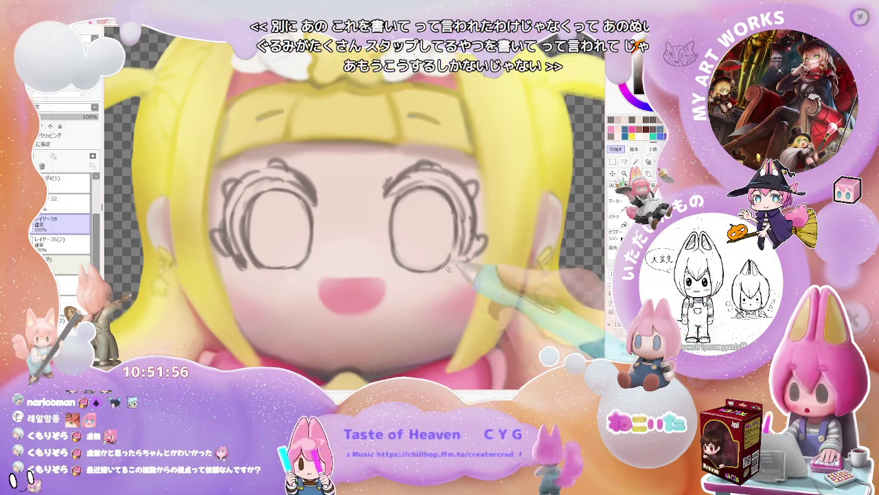
- Zoom around the front-facing chibi's face to inspect the eye sketch
scroll(459, 287, "down", 3)
scroll(458, 287, "up", 2)
scroll(385, 283, "up", 2)
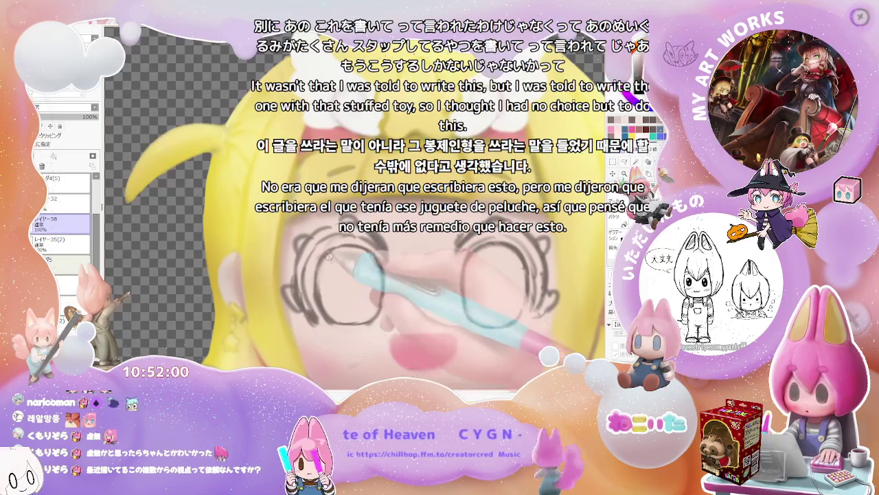
scroll(323, 296, "down", 1)
scroll(337, 282, "down", 1)
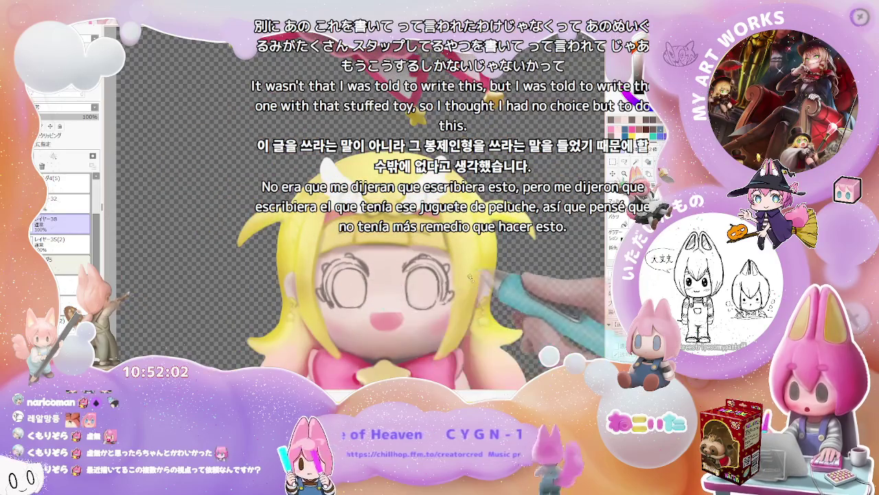
scroll(342, 271, "up", 1)
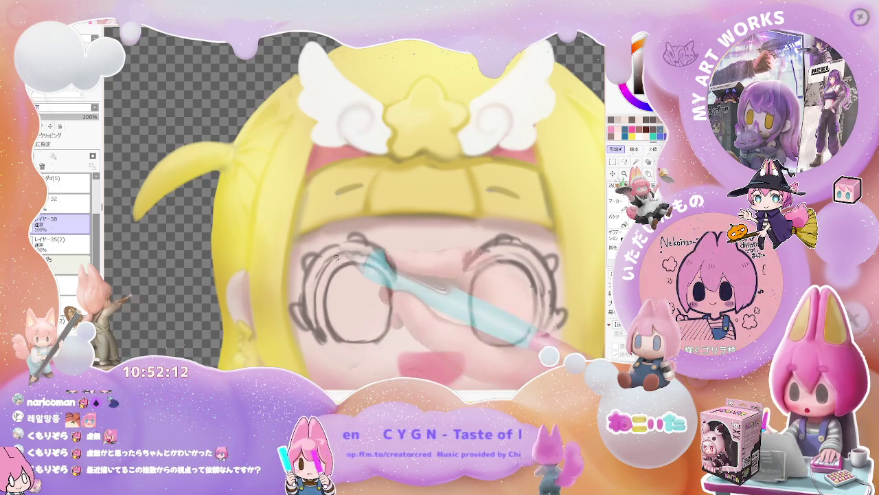
scroll(359, 252, "down", 2)
scroll(535, 300, "down", 2)
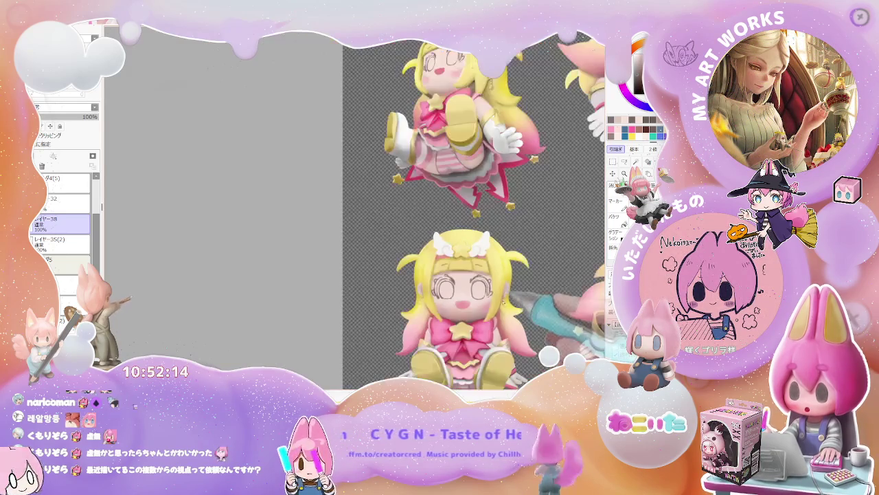
scroll(535, 301, "up", 1)
scroll(447, 300, "up", 2)
scroll(356, 302, "up", 1)
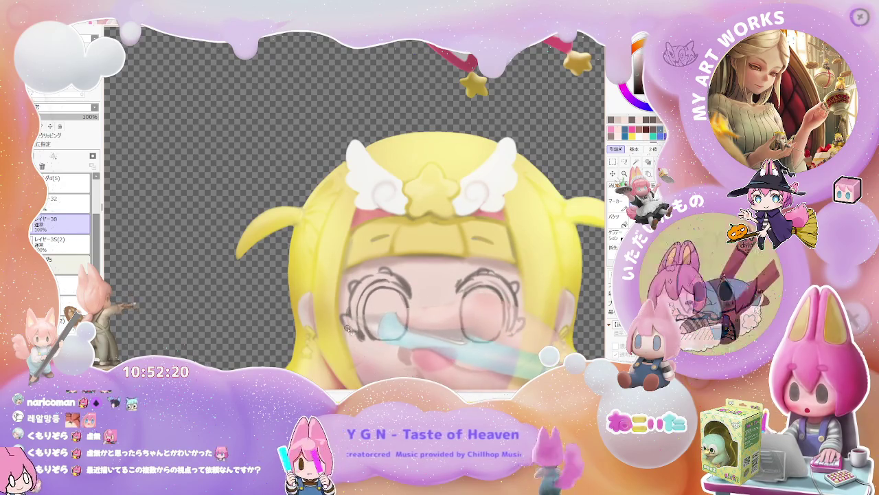
- Reduce the brush size and refine the curled lashes around both round eyes
left_click_drag(348, 328, 347, 320)
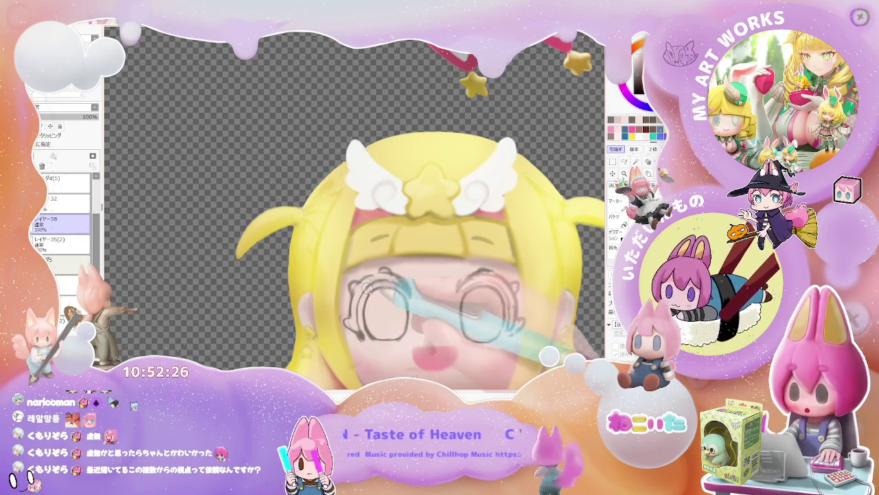
scroll(364, 279, "down", 2)
scroll(385, 288, "down", 2)
scroll(419, 306, "down", 2)
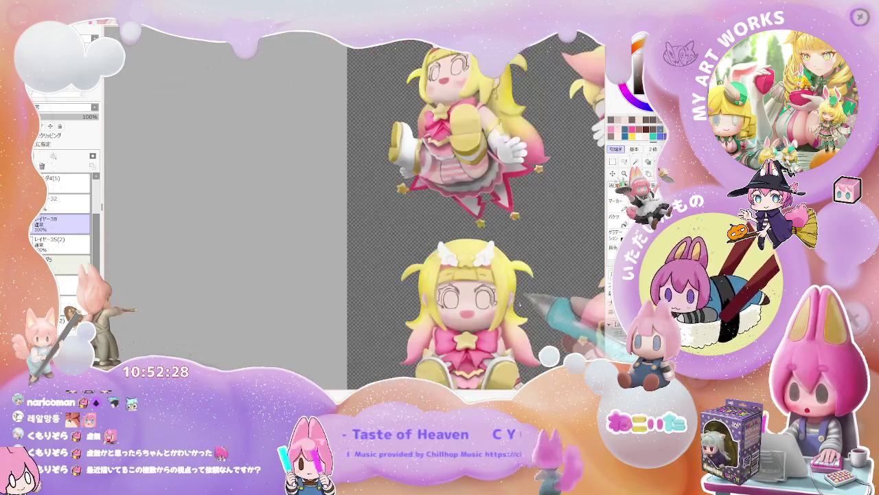
scroll(455, 325, "down", 2)
scroll(434, 322, "up", 2)
scroll(405, 313, "up", 2)
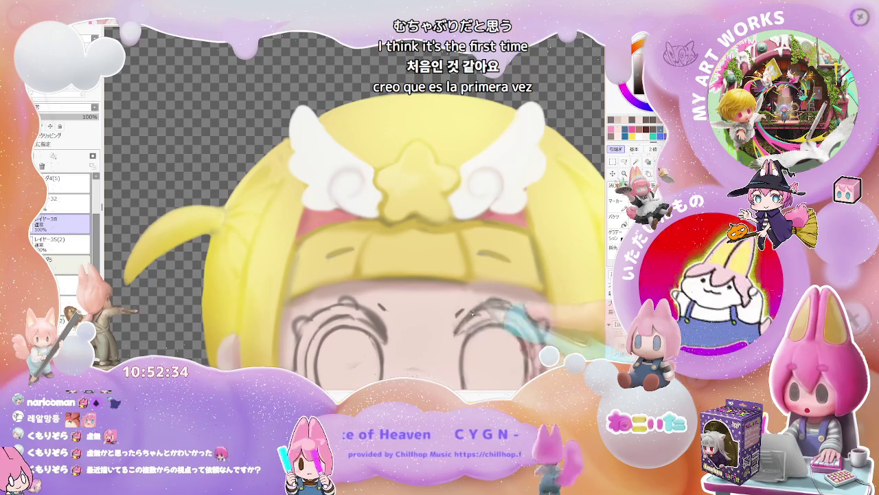
scroll(480, 317, "down", 1)
scroll(509, 314, "down", 1)
scroll(536, 312, "down", 2)
scroll(549, 313, "up", 1)
scroll(522, 289, "up", 1)
scroll(480, 261, "up", 1)
scroll(426, 227, "up", 2)
scroll(412, 209, "up", 1)
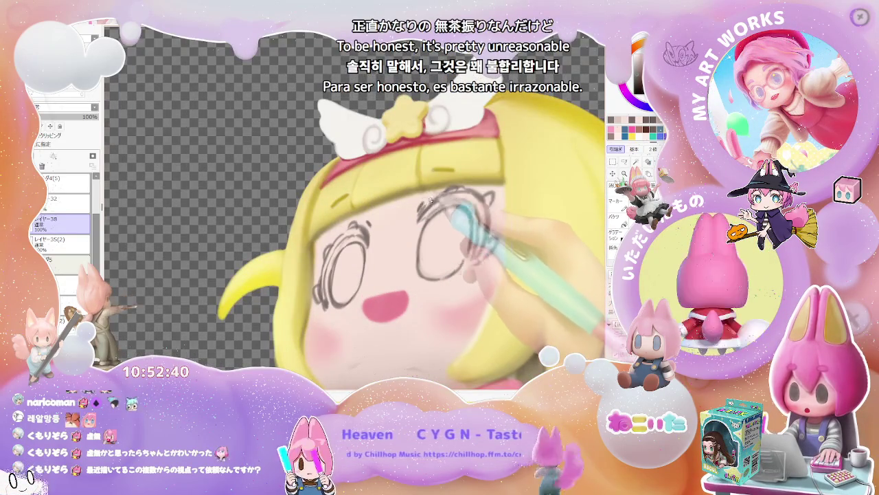
- Zoom across the character sheet to compare the eye outlines on each pose
scroll(426, 201, "down", 2)
scroll(426, 206, "down", 1)
scroll(426, 213, "down", 1)
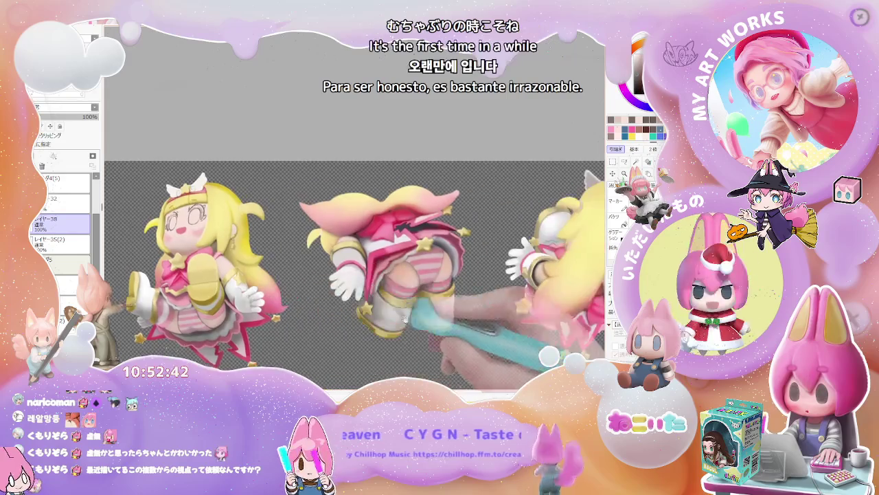
scroll(385, 303, "down", 3)
scroll(361, 306, "up", 2)
scroll(360, 306, "up", 1)
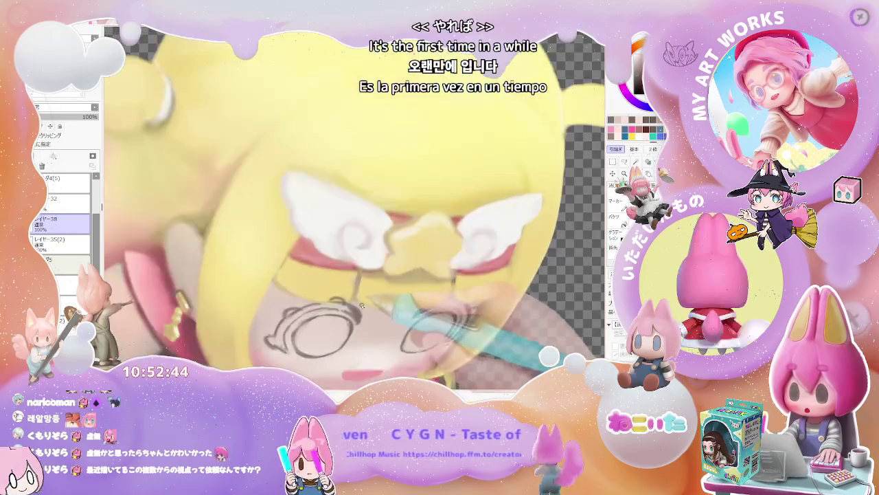
scroll(402, 305, "down", 2)
scroll(413, 309, "down", 1)
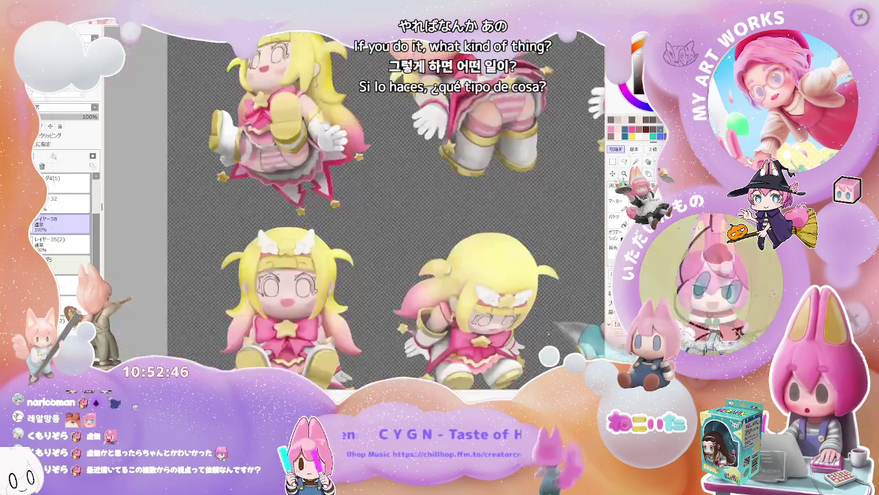
scroll(540, 340, "down", 1)
scroll(541, 340, "up", 1)
scroll(414, 314, "up", 2)
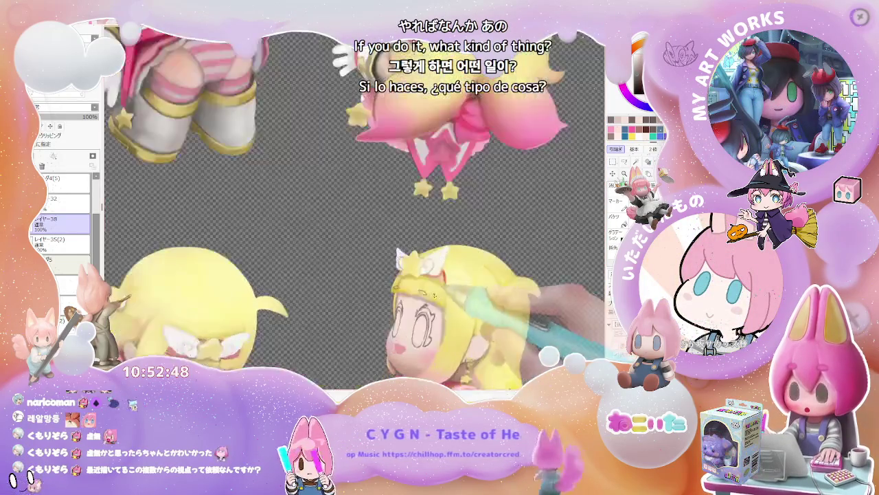
scroll(414, 313, "up", 1)
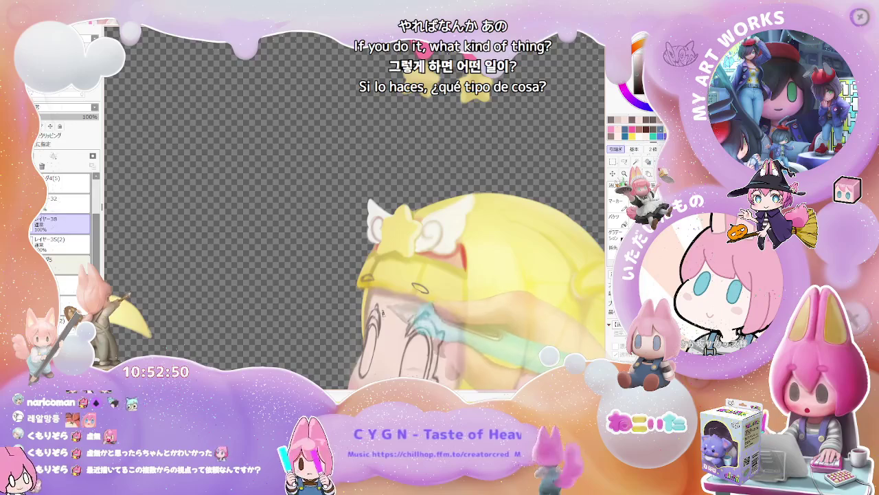
- Add a new empty Layer 39 for the iris colour
scroll(412, 314, "down", 2)
scroll(412, 309, "down", 1)
scroll(477, 313, "down", 1)
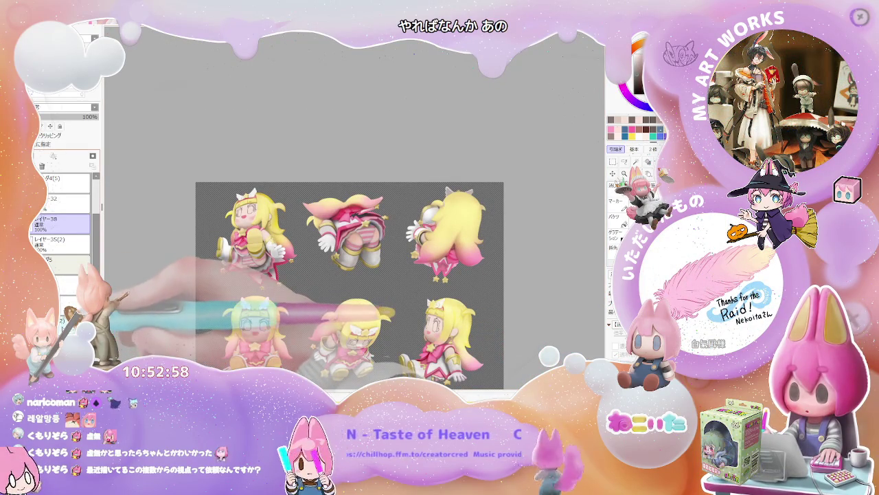
scroll(268, 323, "up", 1)
scroll(268, 323, "up", 1)
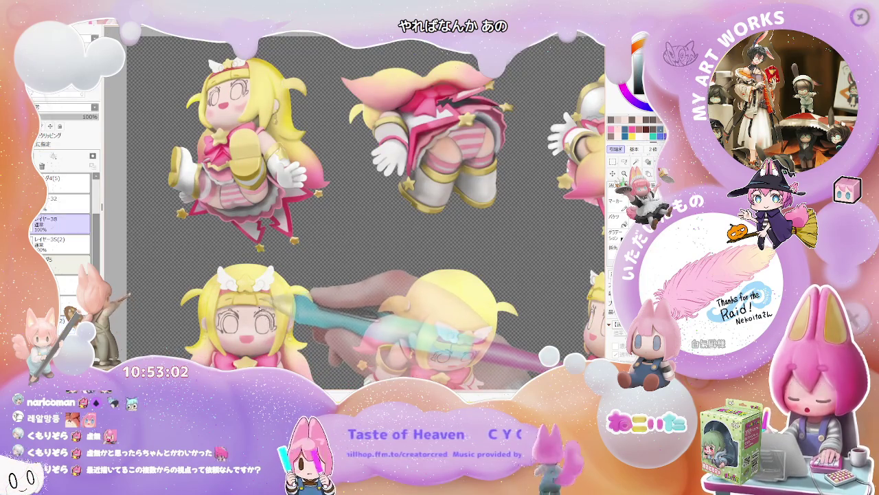
left_click(53, 155)
- Move Layer 39 beneath the eye-outline layer and fill both eyes with cyan
left_click_drag(61, 223, 62, 244)
scroll(354, 206, "up", 1)
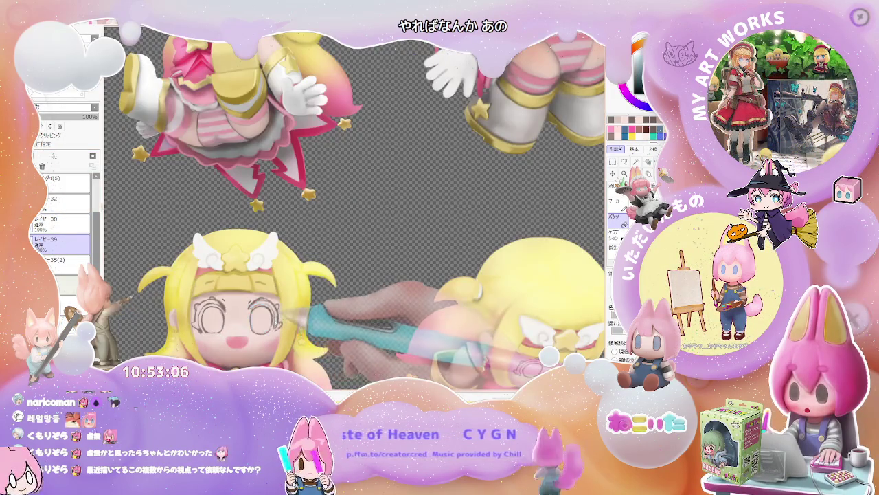
scroll(258, 316, "up", 1)
scroll(258, 316, "up", 1)
left_click(258, 317)
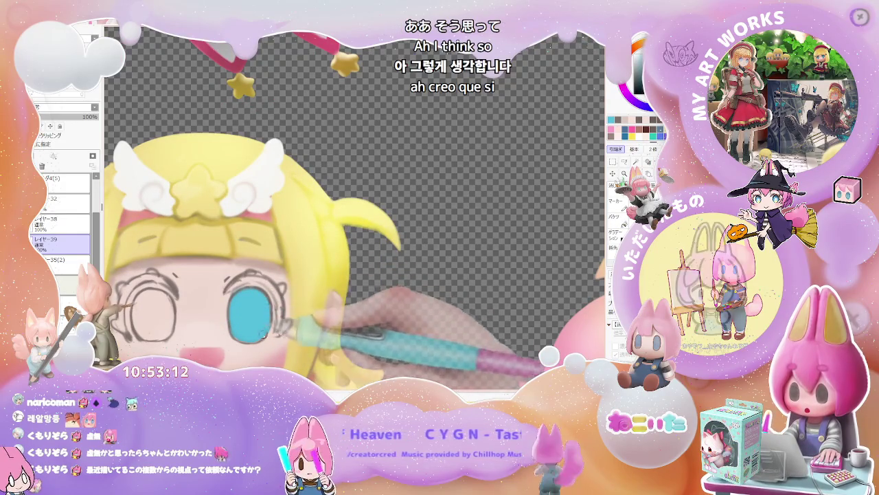
scroll(266, 333, "down", 1)
left_click(189, 323)
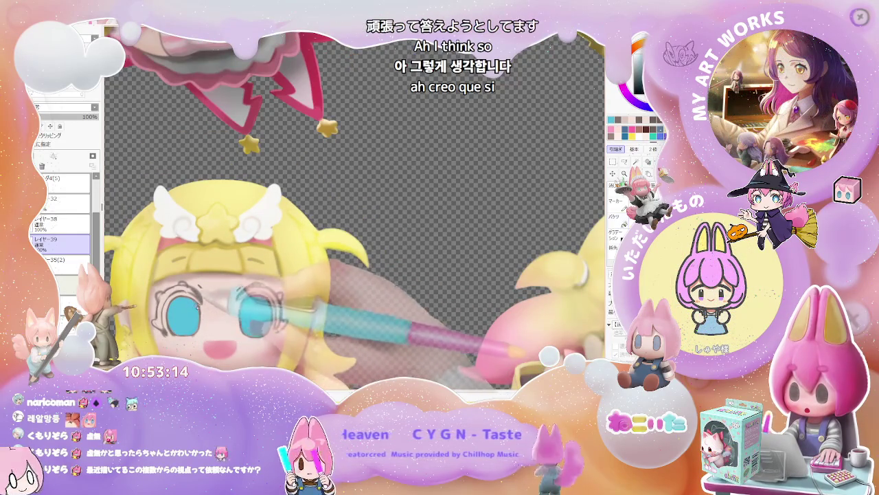
- Fill the empty right eye with cyan to match the left eye
scroll(274, 316, "down", 1)
scroll(364, 333, "down", 2)
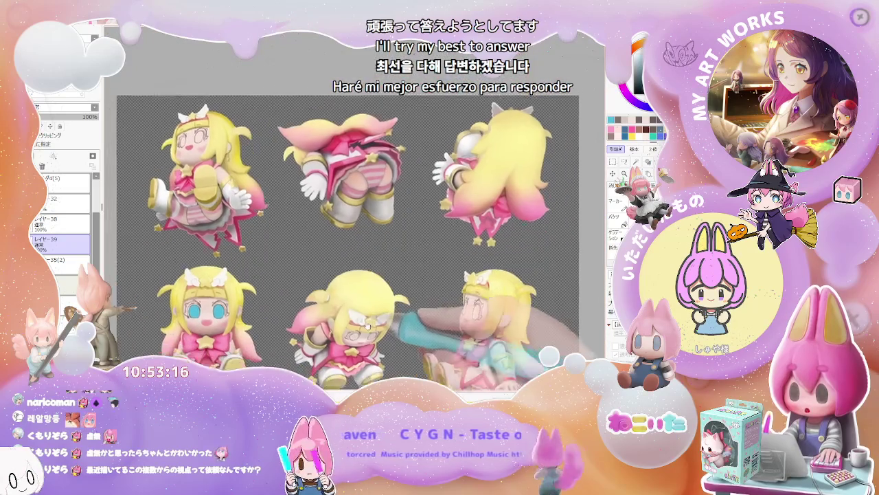
scroll(364, 333, "up", 3)
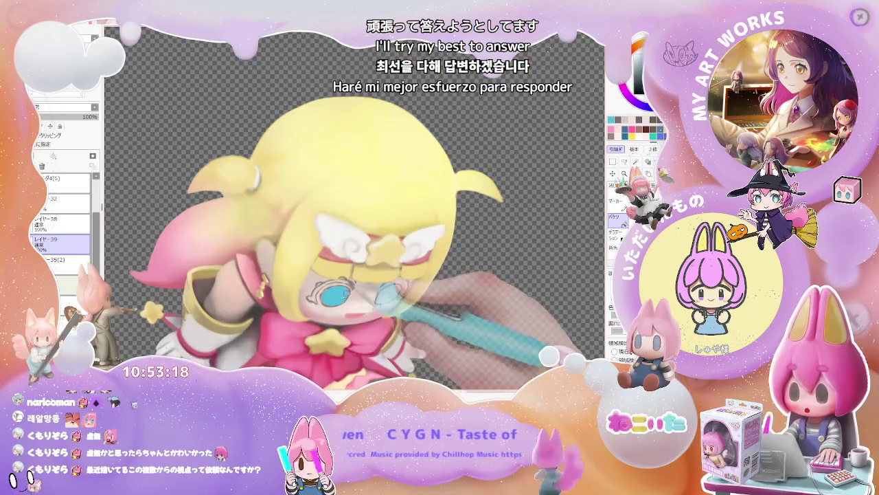
scroll(321, 294, "up", 1)
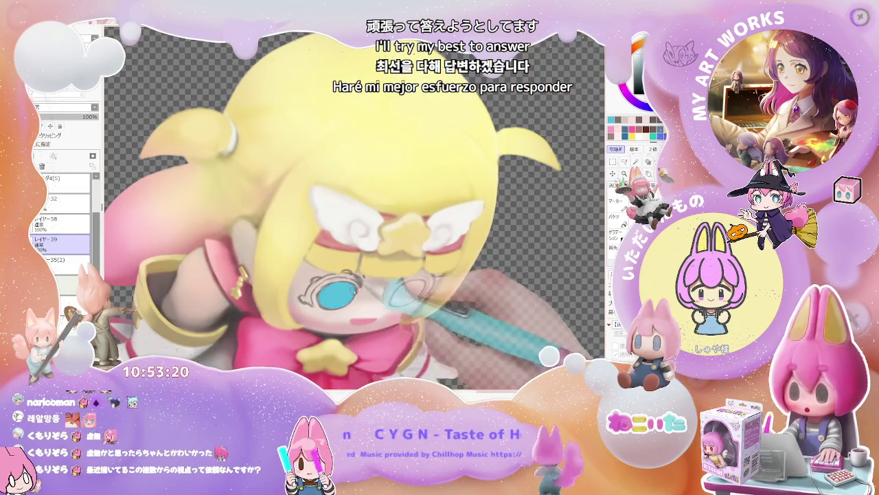
scroll(410, 298, "down", 2)
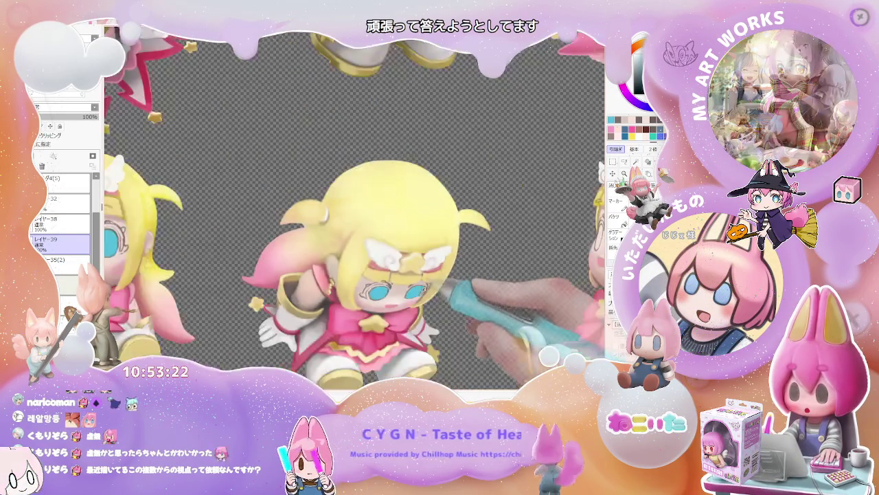
scroll(447, 292, "down", 2)
scroll(474, 285, "up", 2)
scroll(474, 284, "up", 1)
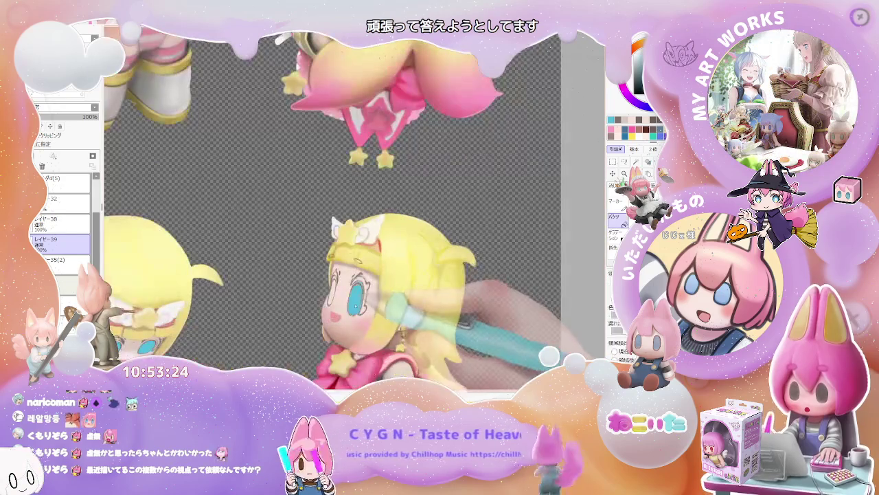
scroll(322, 302, "up", 2)
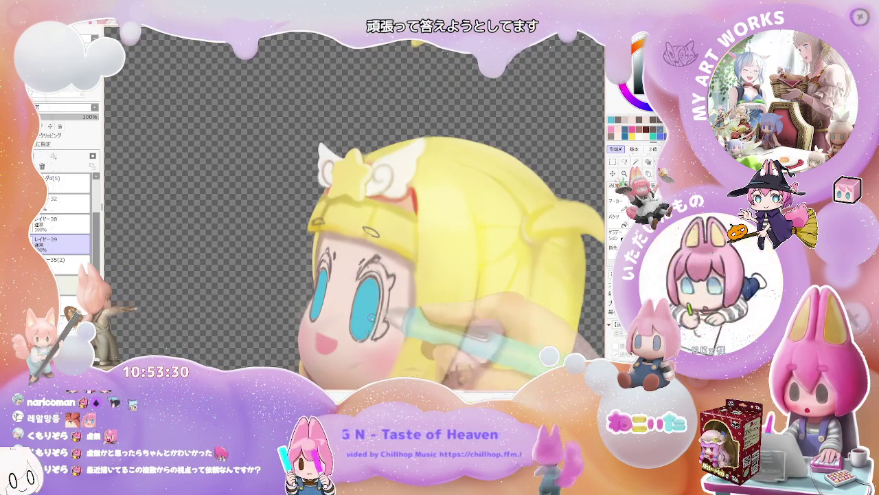
scroll(381, 317, "down", 1)
scroll(386, 290, "down", 2)
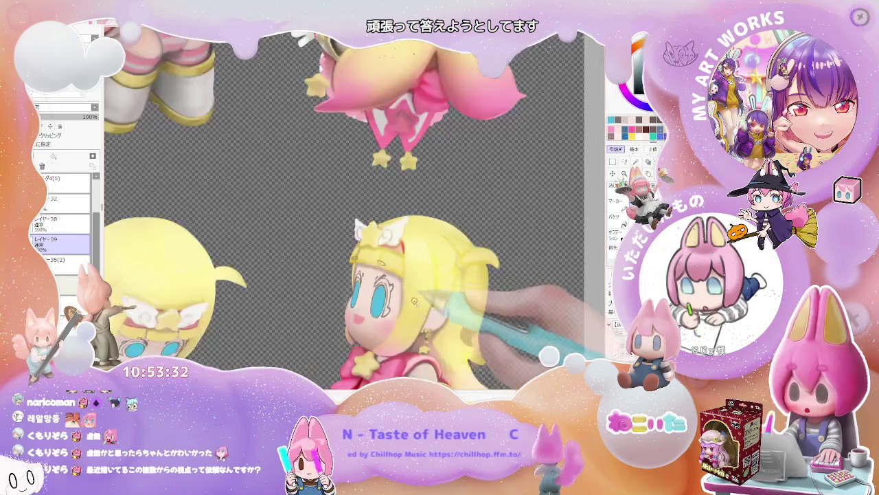
scroll(370, 296, "down", 2)
scroll(361, 298, "down", 2)
scroll(309, 274, "up", 2)
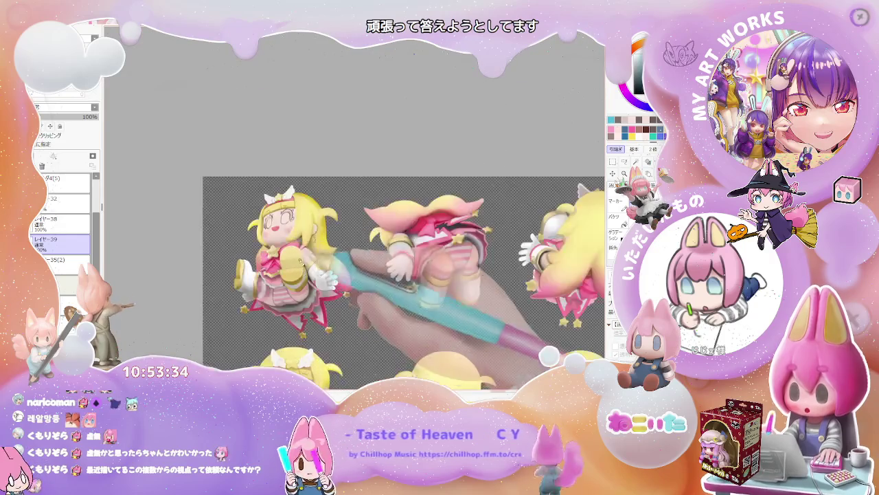
scroll(275, 251, "up", 2)
scroll(247, 233, "up", 2)
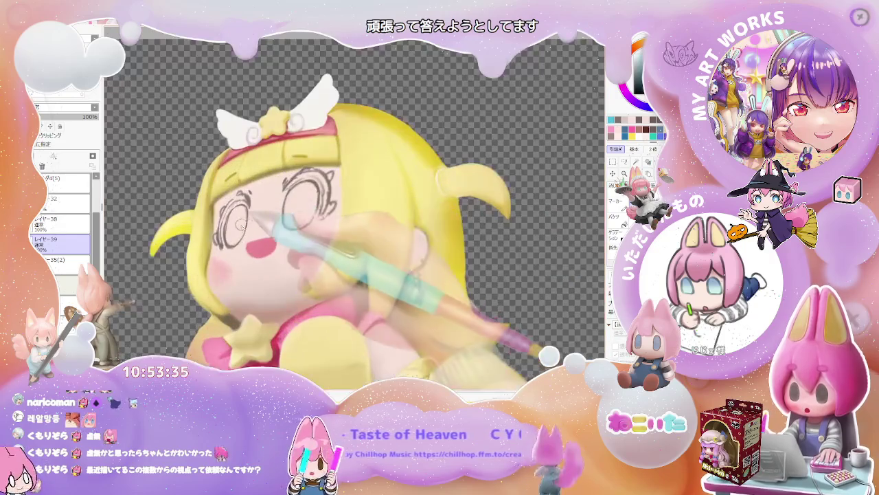
left_click(308, 200)
- Zoom around the sheet to check the cyan-filled eyes
scroll(313, 206, "up", 1)
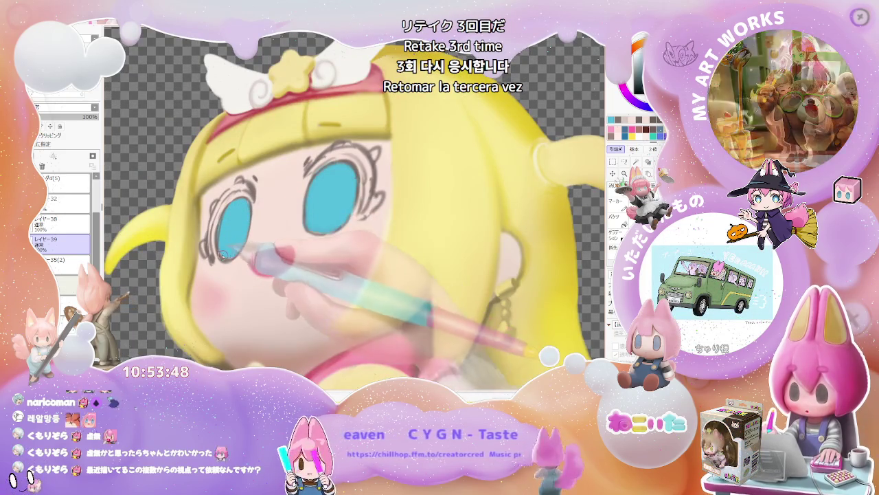
scroll(244, 223, "down", 2)
scroll(396, 287, "down", 2)
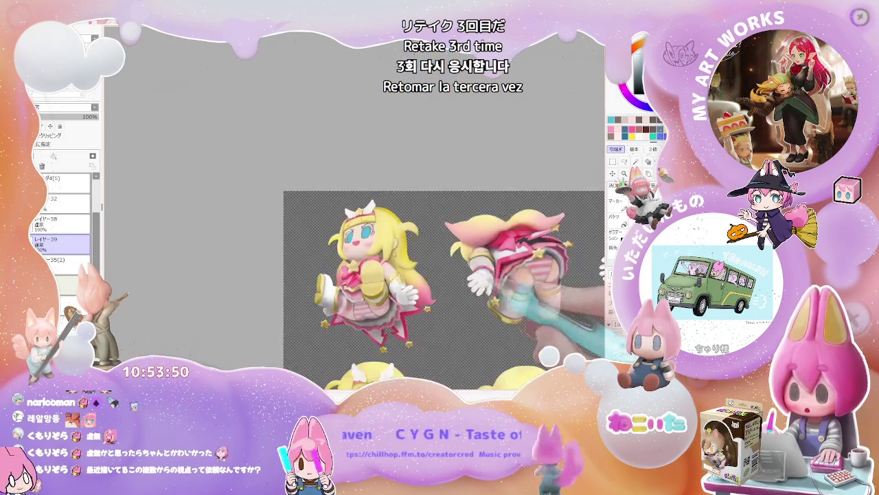
scroll(396, 287, "down", 2)
scroll(396, 287, "down", 1)
scroll(396, 287, "up", 2)
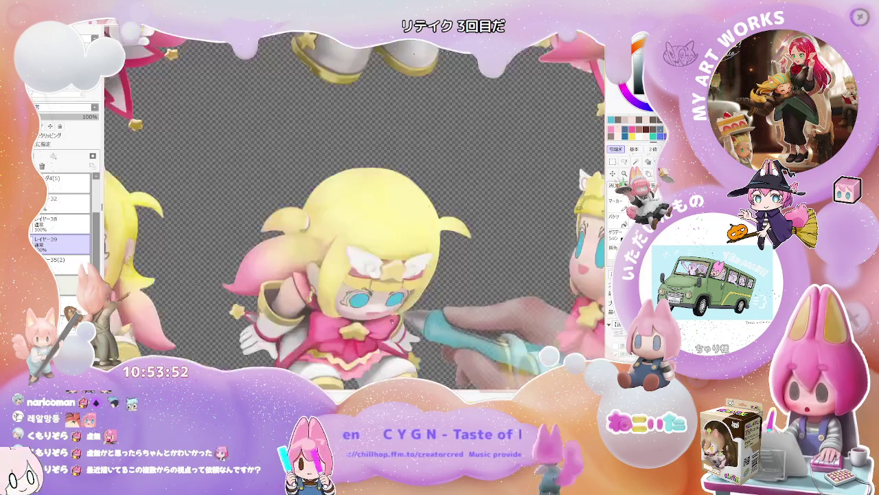
scroll(396, 287, "up", 2)
scroll(396, 287, "up", 2)
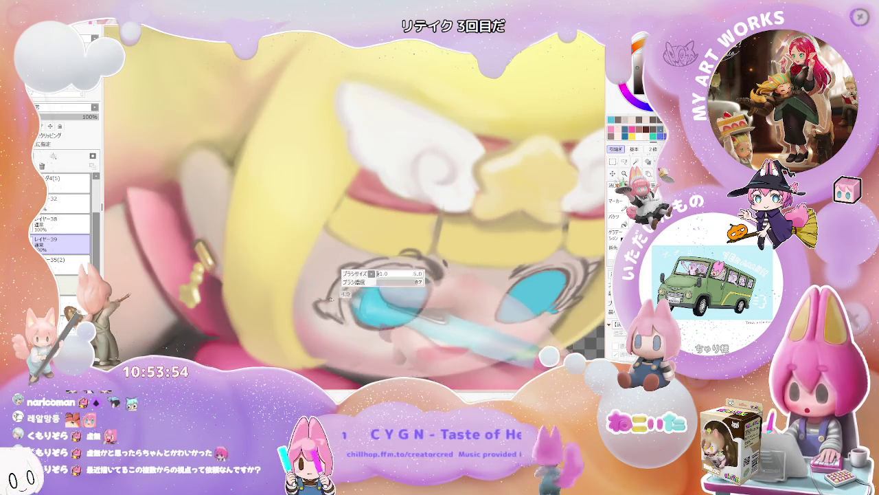
scroll(331, 304, "up", 2)
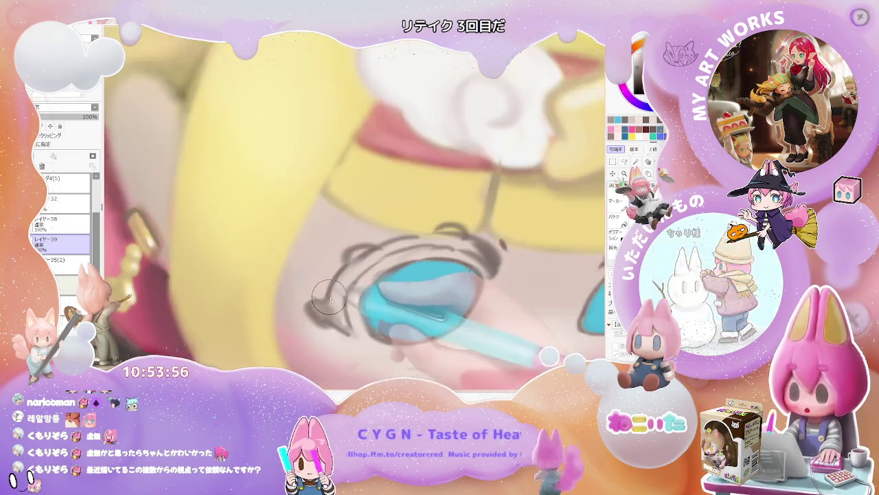
- Draw a red-orange outline stroke up the eye's left edge, following the sketch lines
scroll(327, 314, "up", 1)
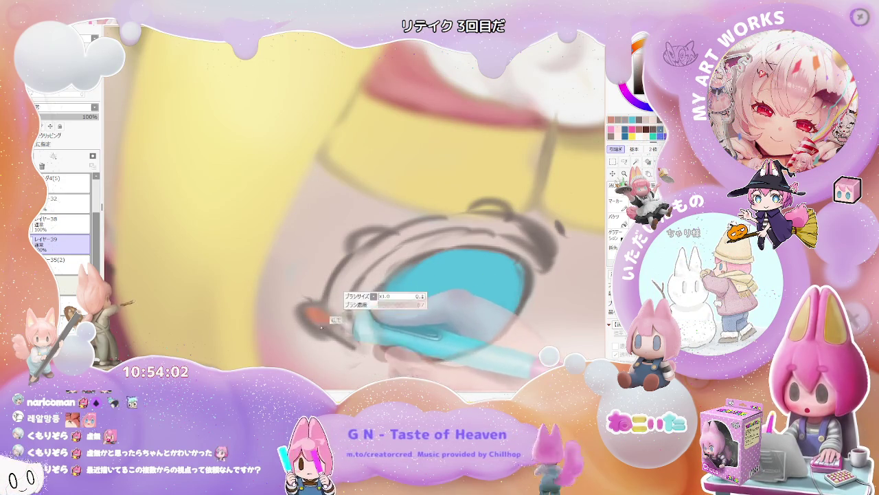
left_click_drag(325, 318, 347, 288)
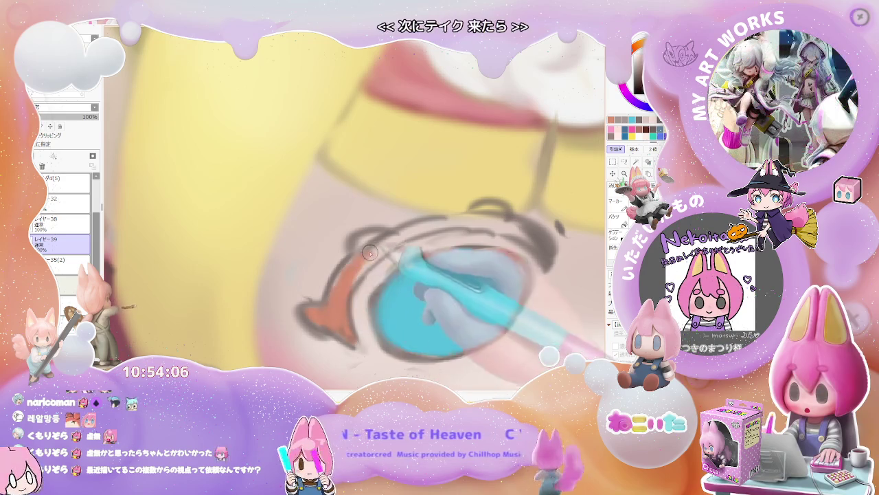
mouse_move(347, 288)
left_mouse_down()
mouse_move(362, 244)
mouse_move(491, 219)
mouse_move(500, 229)
left_mouse_up()
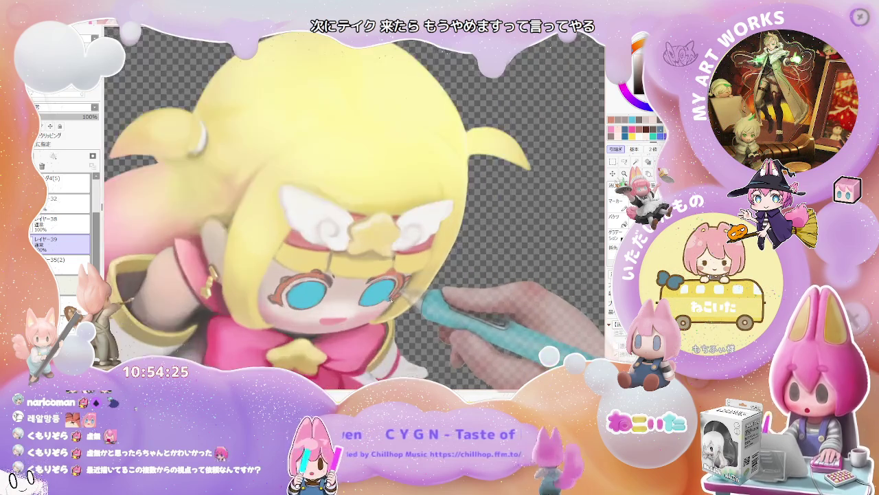
scroll(393, 297, "up", 2)
scroll(388, 299, "up", 2)
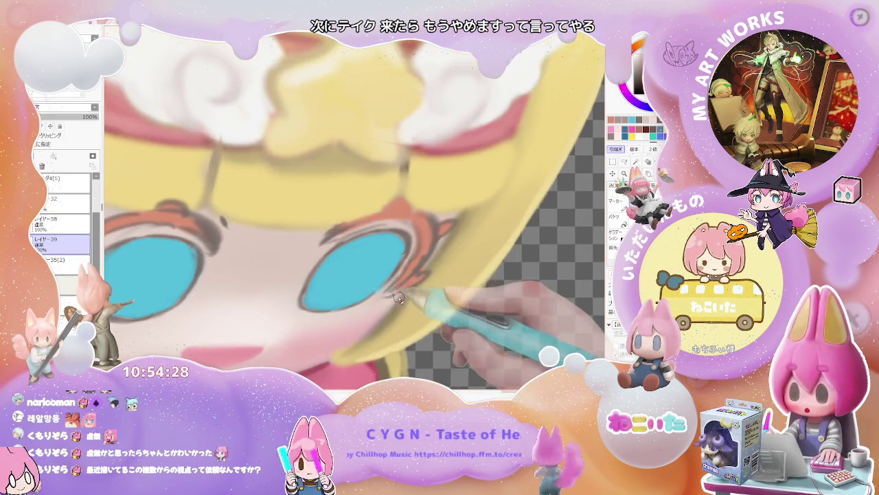
scroll(393, 297, "down", 2)
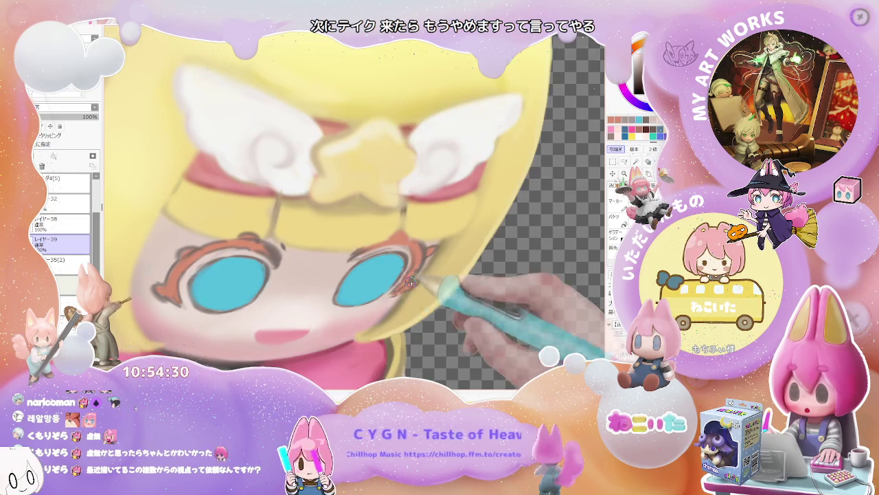
scroll(405, 285, "down", 1)
scroll(405, 285, "down", 2)
scroll(412, 282, "down", 2)
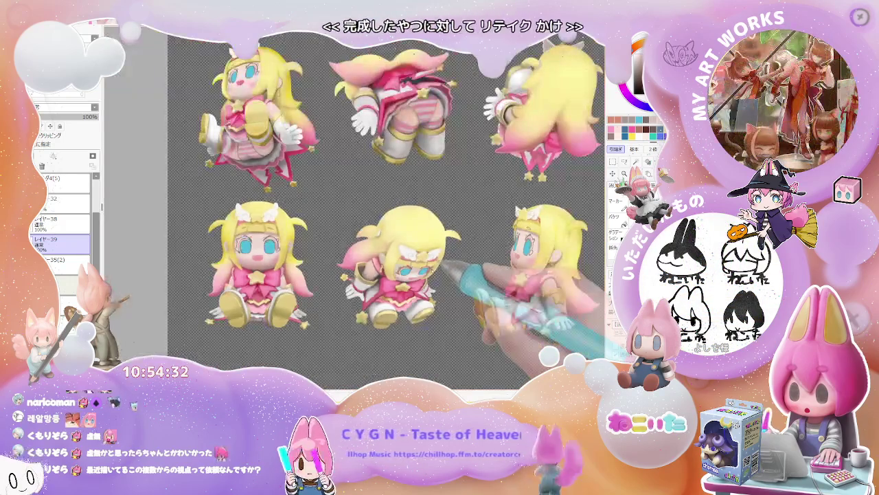
- Shrink the brush with [ and switch to the fill tool with G
scroll(296, 234, "up", 3)
scroll(274, 226, "up", 2)
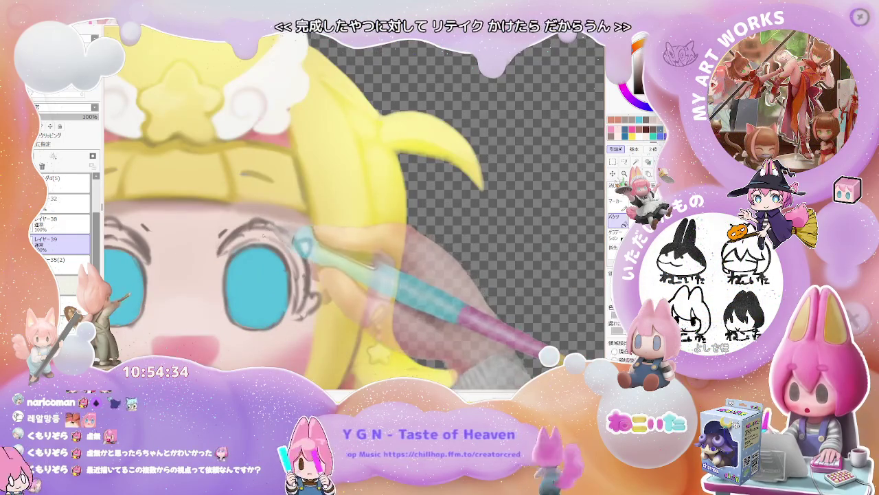
key("bracketleft")
key("g")
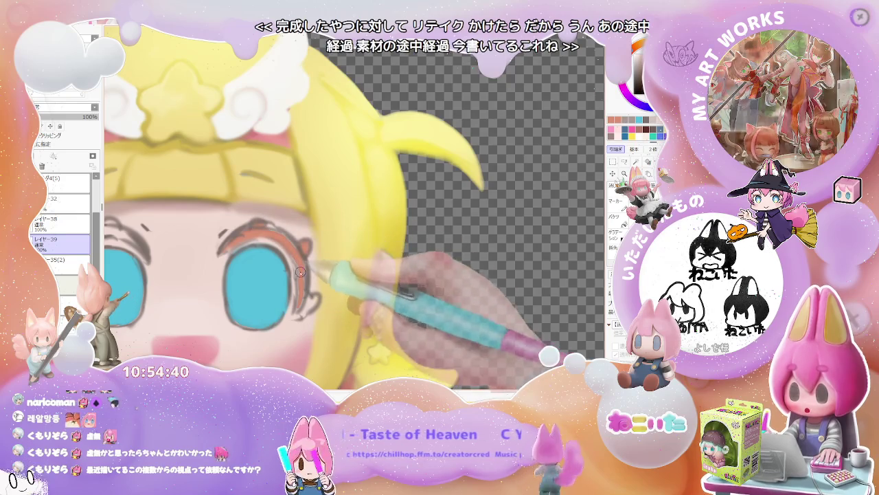
- Zoom out to the sheet of poses and back in on the sketched face
key("ctrl+minus")
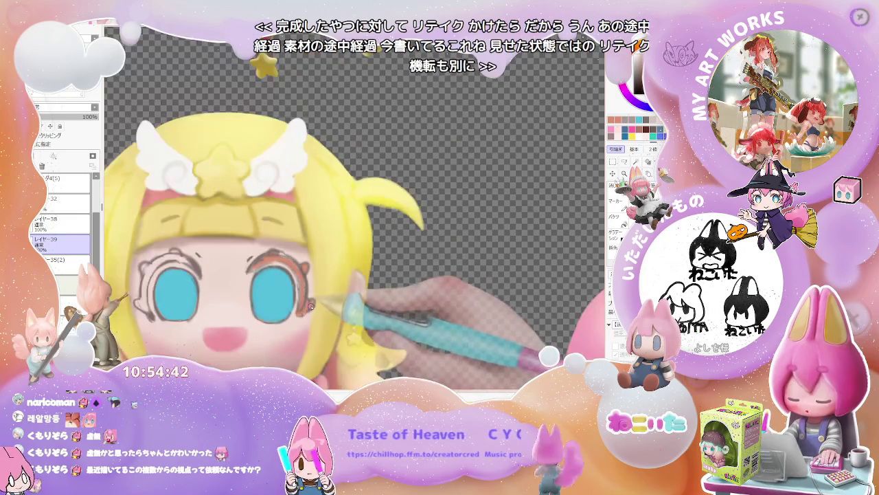
key("ctrl+plus")
key("ctrl+plus")
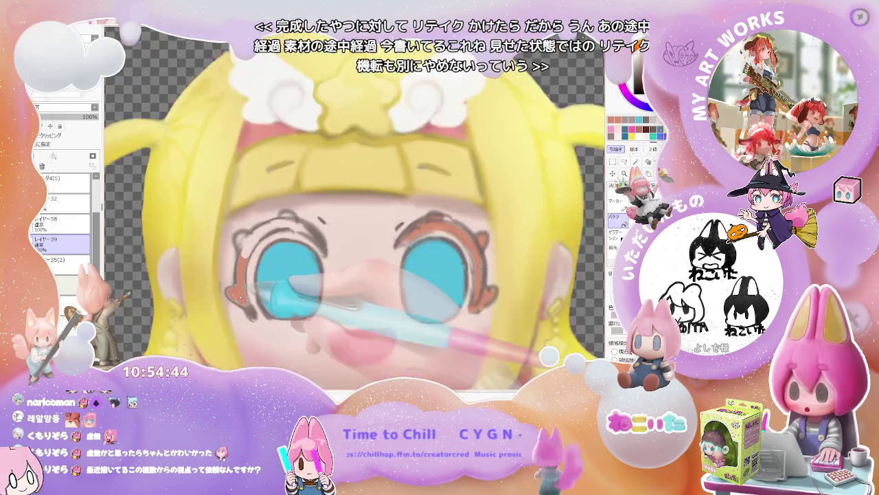
key("ctrl+plus")
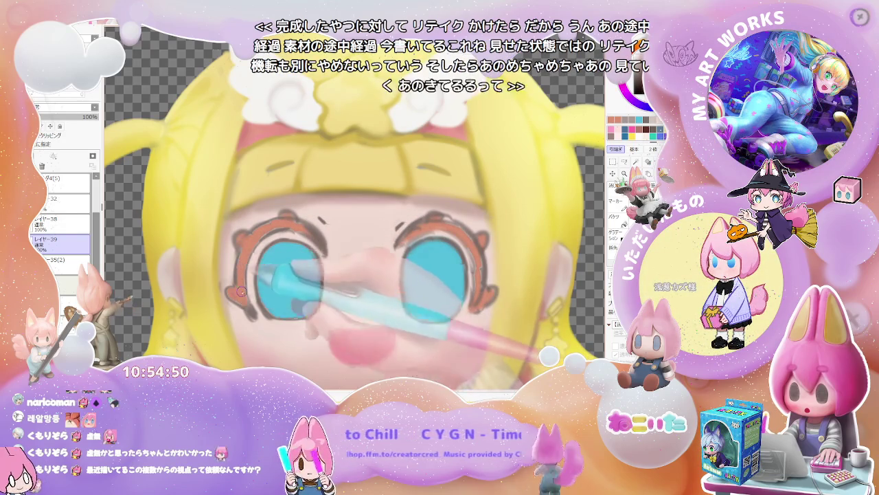
key("ctrl+minus")
key("ctrl+minus")
key("ctrl+Tab")
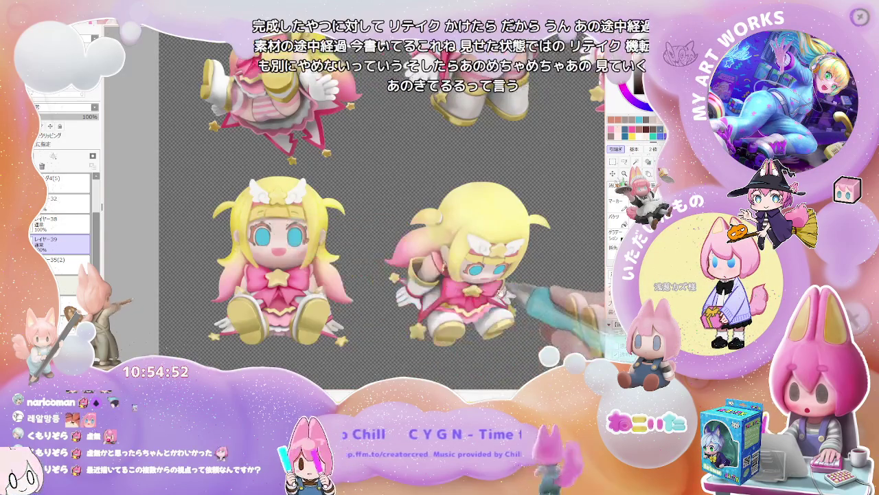
key("ctrl+Tab")
key("ctrl+plus")
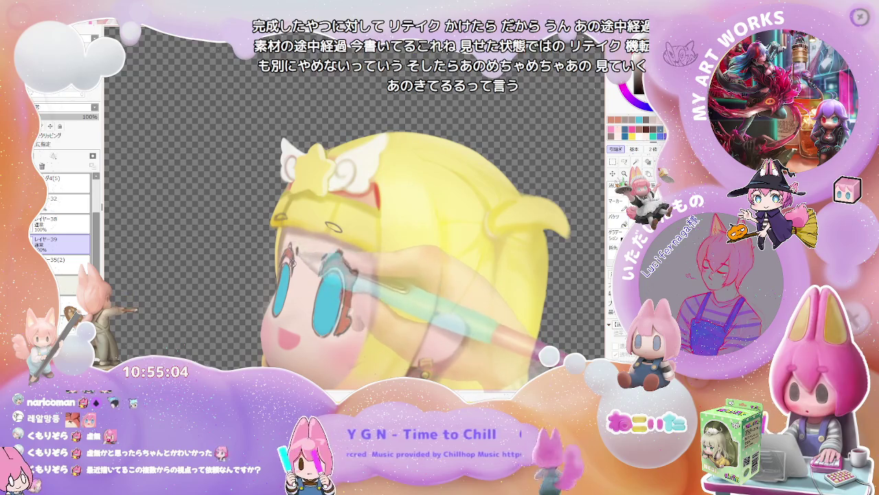
- Zoom in on the seated pose's face to inspect the left eye's outline
scroll(290, 252, "down", 2)
scroll(289, 254, "down", 2)
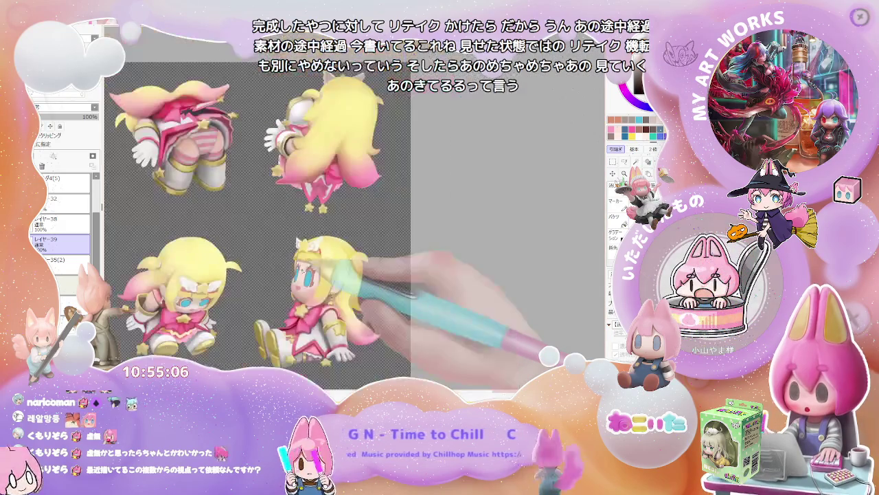
scroll(286, 255, "down", 1)
scroll(286, 255, "up", 3)
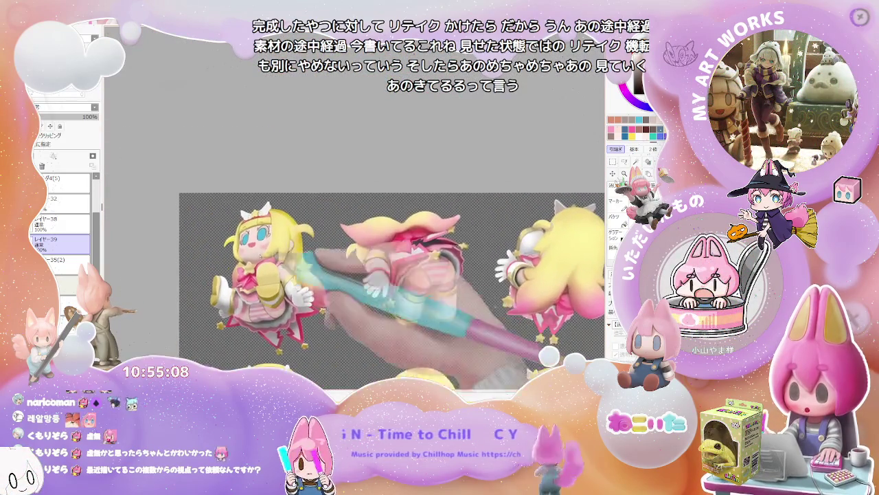
scroll(252, 249, "up", 2)
scroll(252, 250, "up", 2)
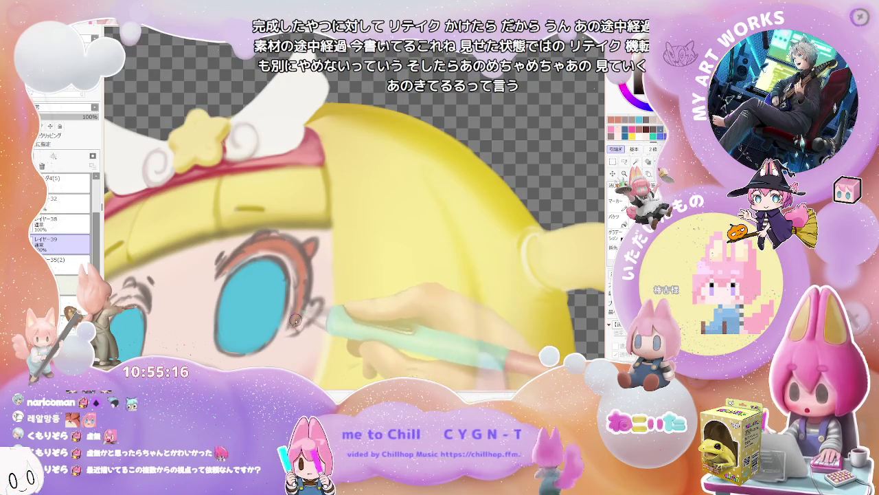
scroll(304, 316, "down", 1)
scroll(274, 323, "down", 2)
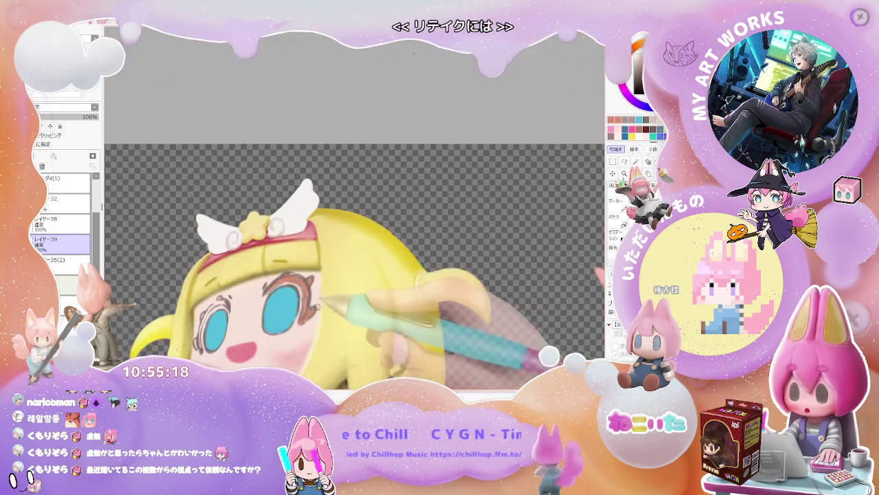
scroll(221, 337, "up", 2)
scroll(220, 338, "up", 1)
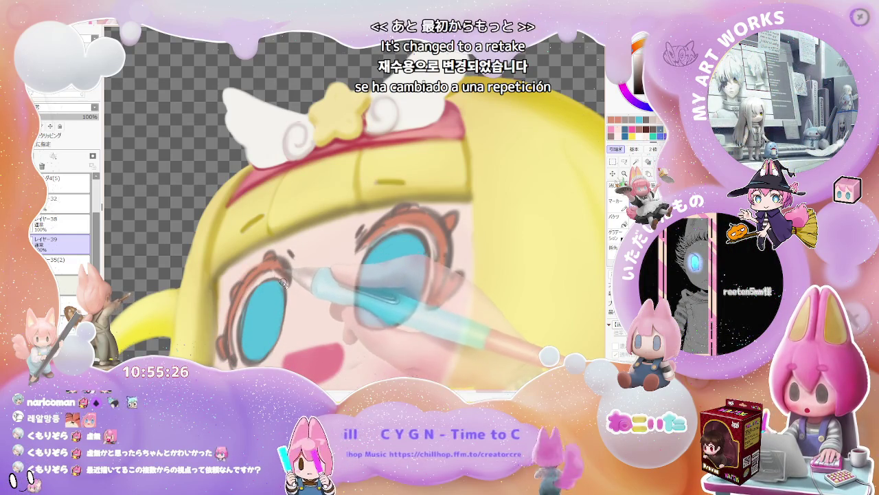
scroll(309, 285, "down", 2)
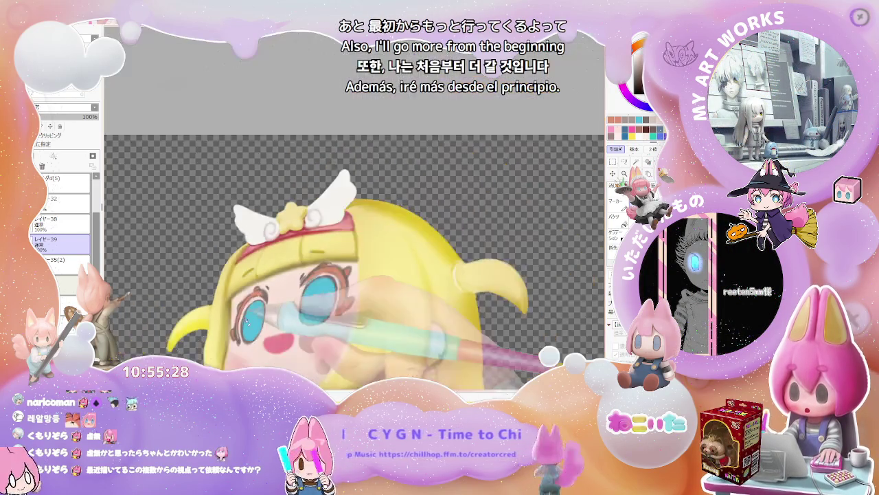
scroll(357, 293, "down", 2)
scroll(357, 292, "down", 1)
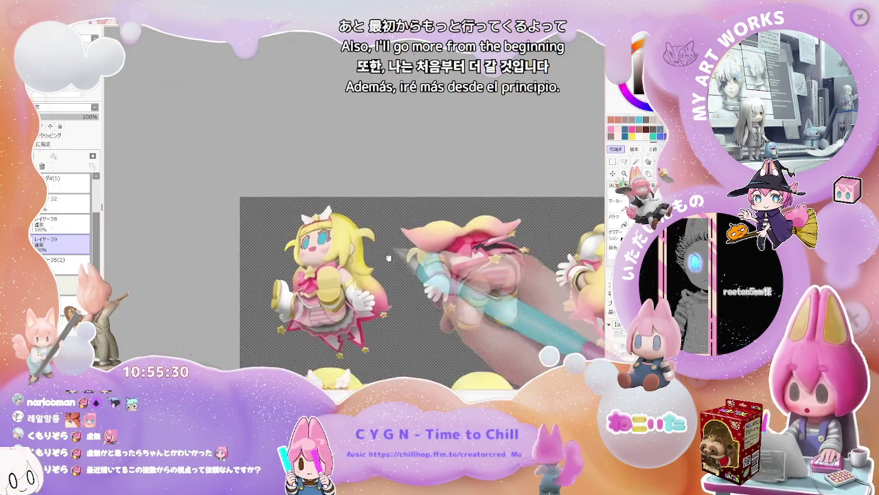
scroll(412, 295, "down", 2)
scroll(414, 330, "down", 1)
scroll(415, 330, "down", 1)
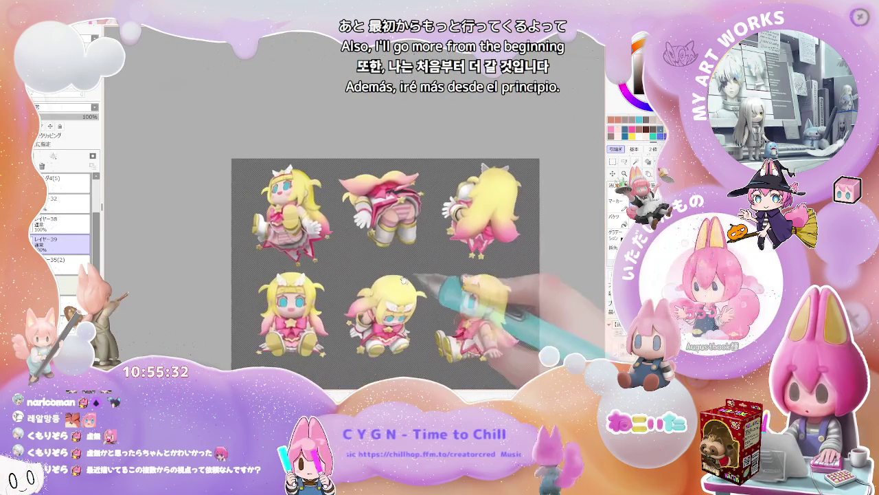
scroll(416, 328, "up", 1)
scroll(440, 319, "up", 2)
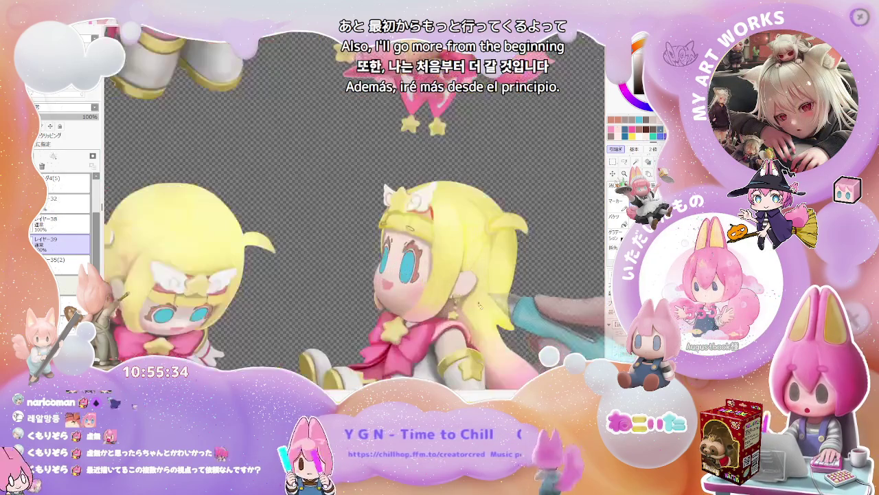
scroll(453, 275, "up", 1)
scroll(450, 267, "up", 1)
scroll(447, 261, "up", 1)
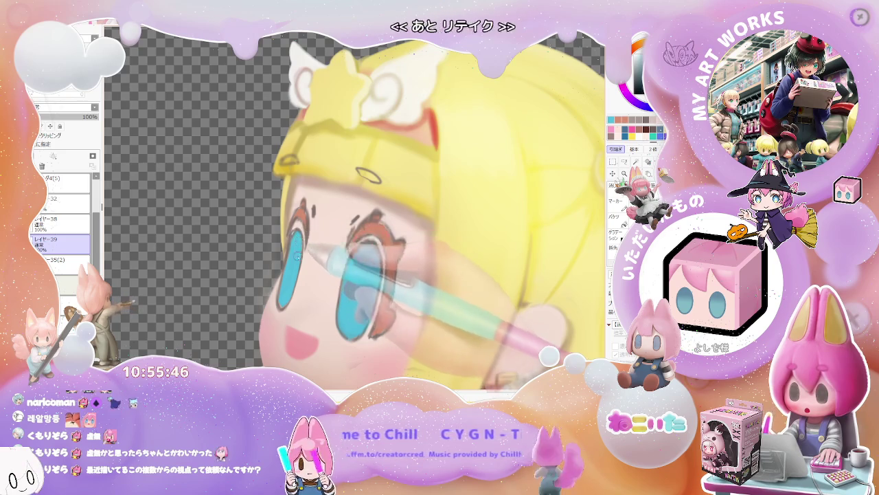
- Stroke along the left eye's top rim to thicken its reddish-brown outline
scroll(297, 254, "down", 1)
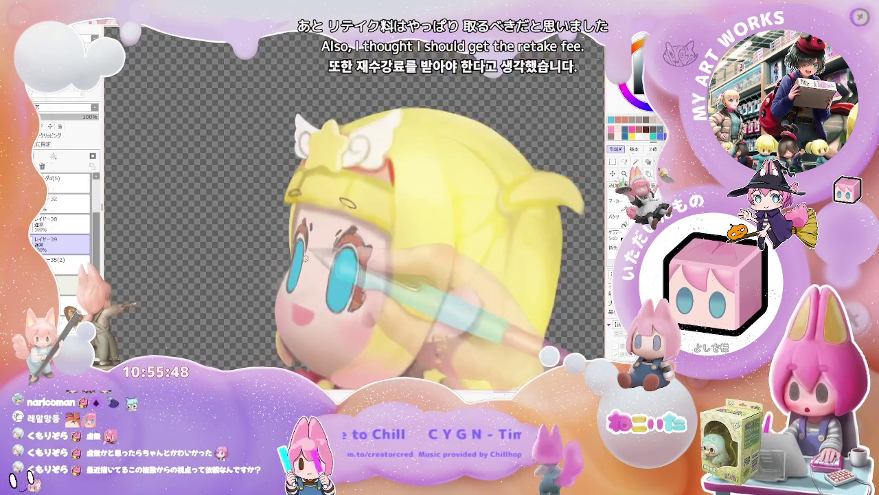
scroll(306, 256, "up", 2)
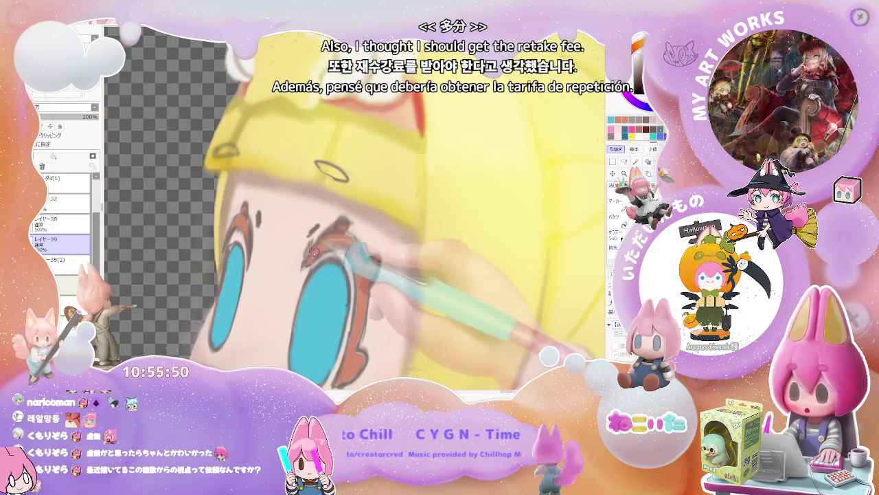
left_click_drag(316, 248, 362, 250)
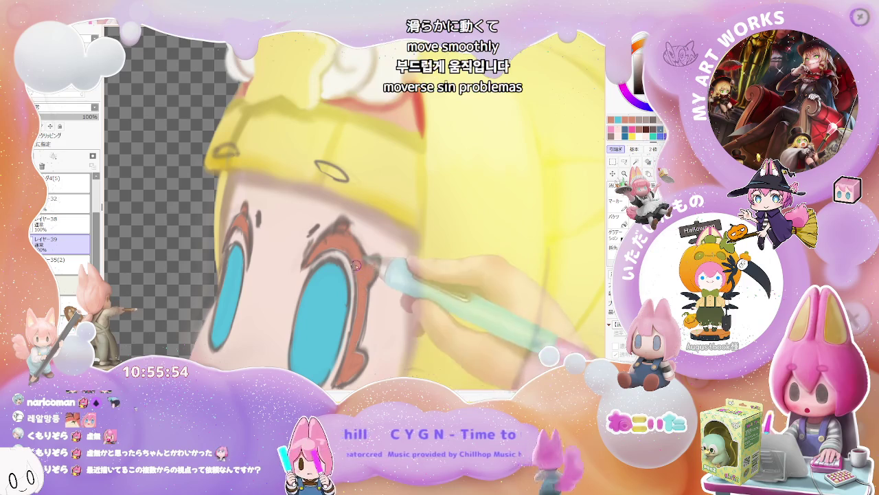
scroll(366, 276, "down", 1)
scroll(359, 309, "down", 1)
scroll(352, 337, "down", 1)
scroll(353, 338, "down", 1)
scroll(354, 337, "down", 1)
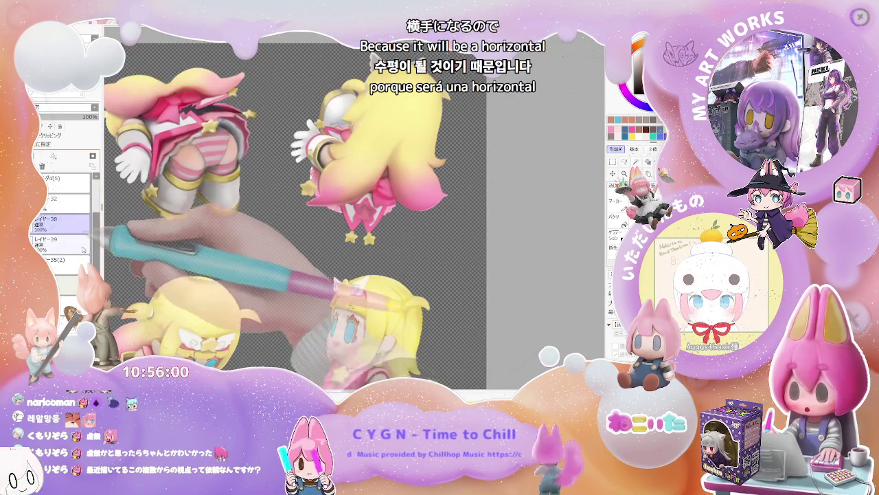
- Select layer レイヤー38 and zoom between the six-pose overview and the bottom-middle figure's face
left_click(60, 221)
scroll(344, 327, "up", 3)
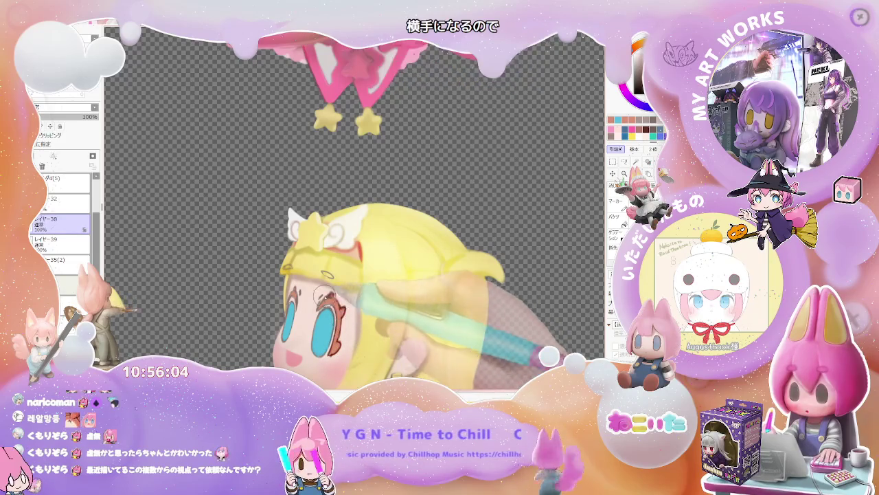
left_click_drag(345, 289, 317, 295)
key("minus")
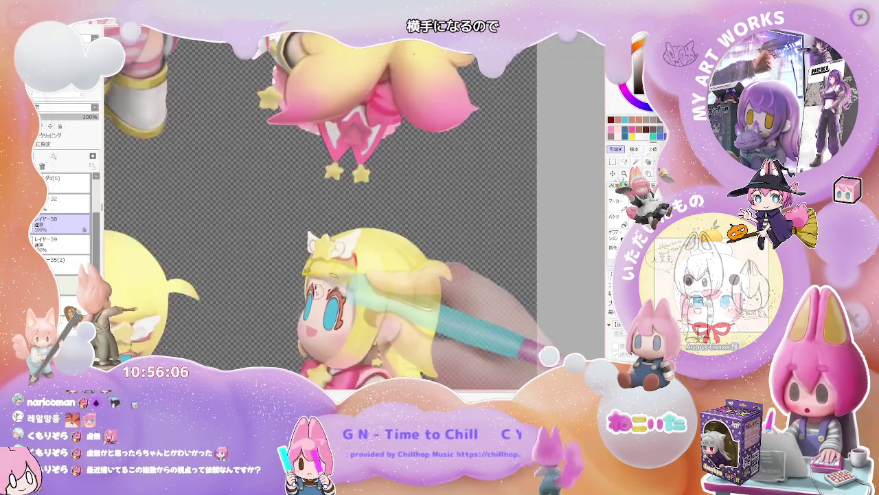
key("minus")
key("plus")
key("plus")
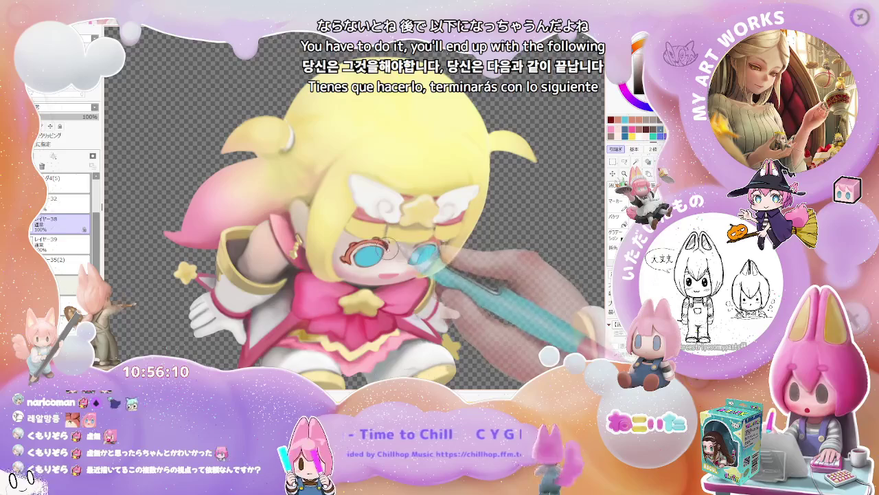
key("minus")
key("minus")
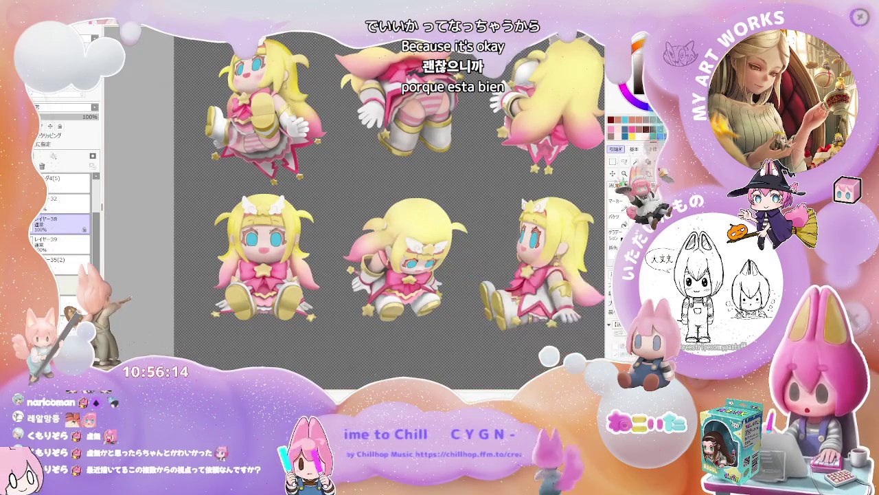
key("plus")
key("plus")
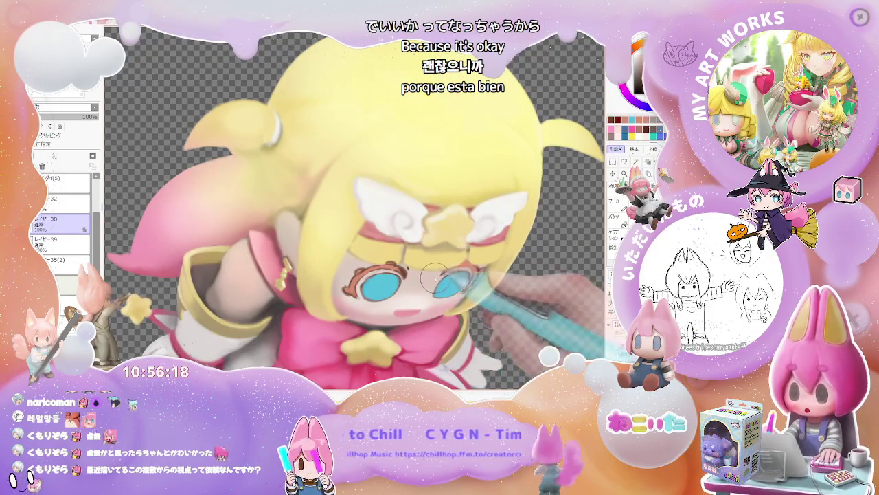
- Zoom between the seated figure, the top-left figure and the full six-pose overview
key("minus")
key("minus")
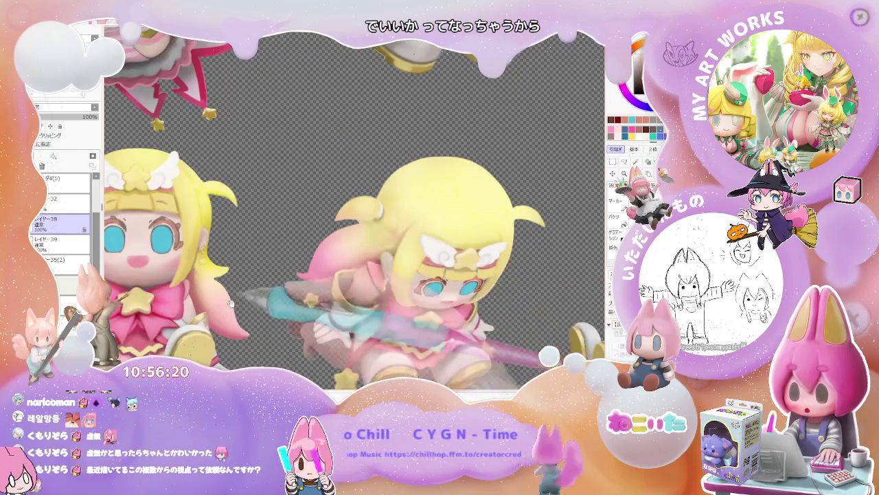
key("plus")
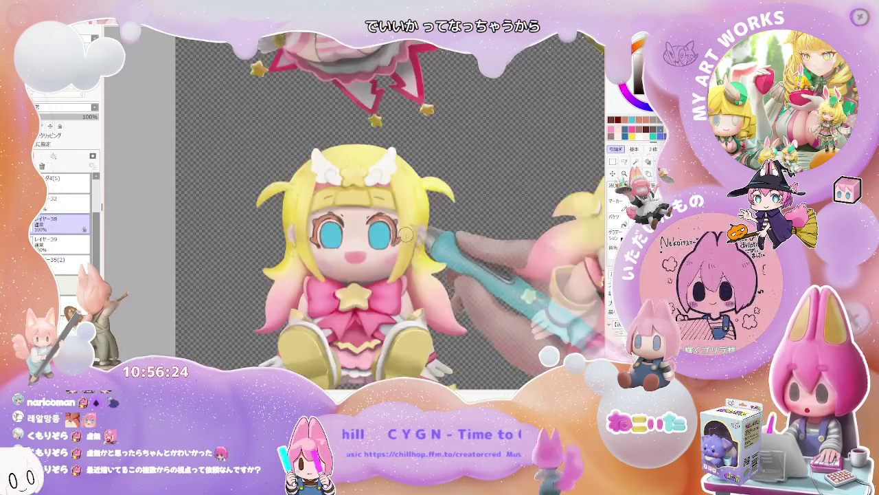
key("minus")
key("minus")
key("plus")
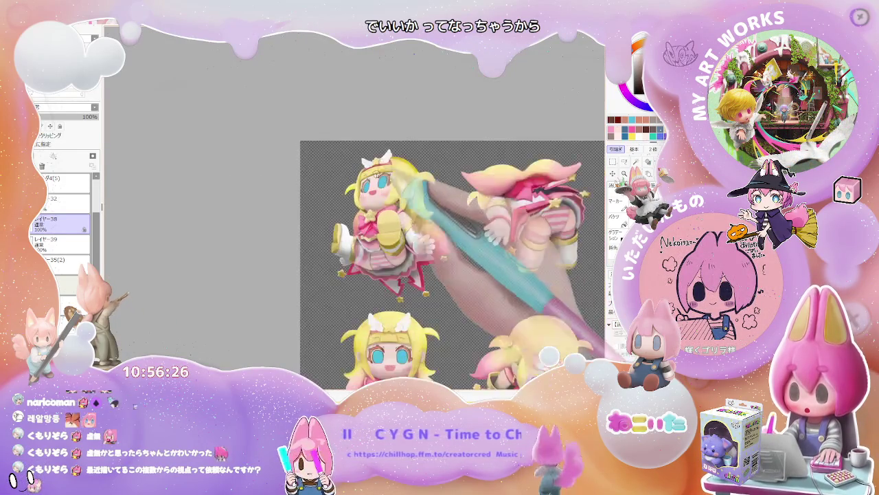
key("plus")
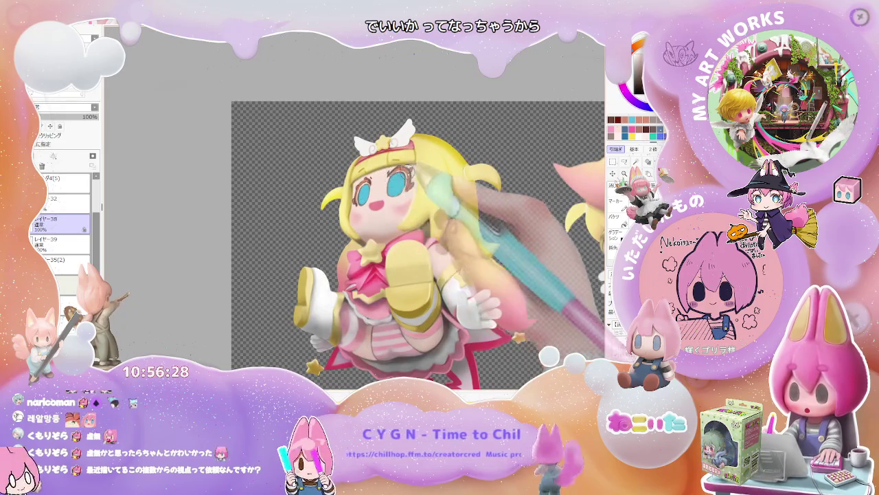
key("minus")
key("minus")
key("plus")
key("plus")
key("plus")
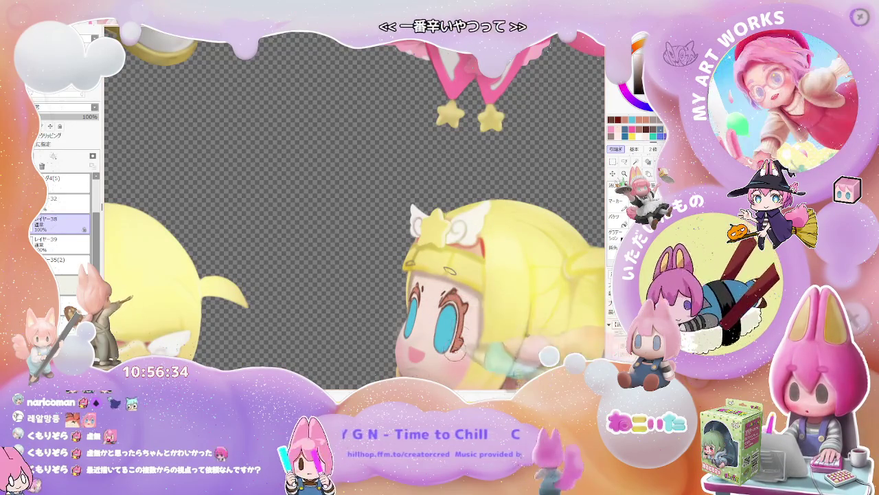
key("minus")
key("minus")
key("minus")
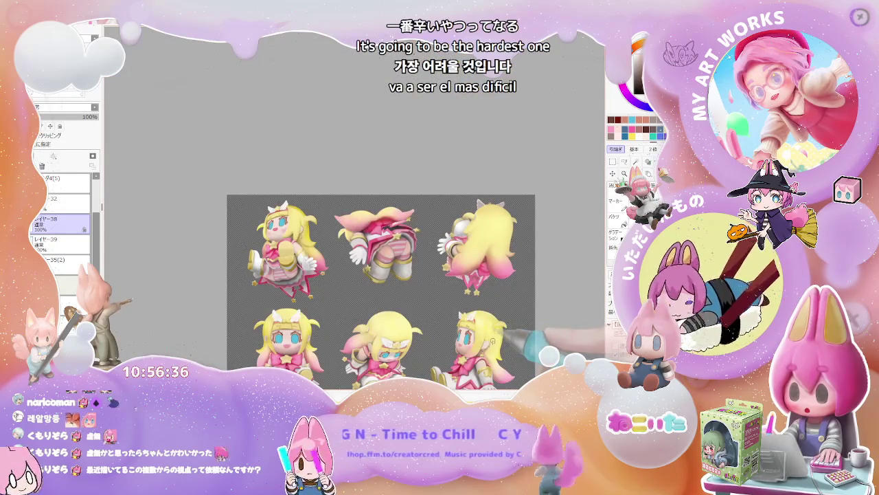
- Zoom in on the lower-left figure's eyes and add a new layer for the star highlight
key("plus")
key("plus")
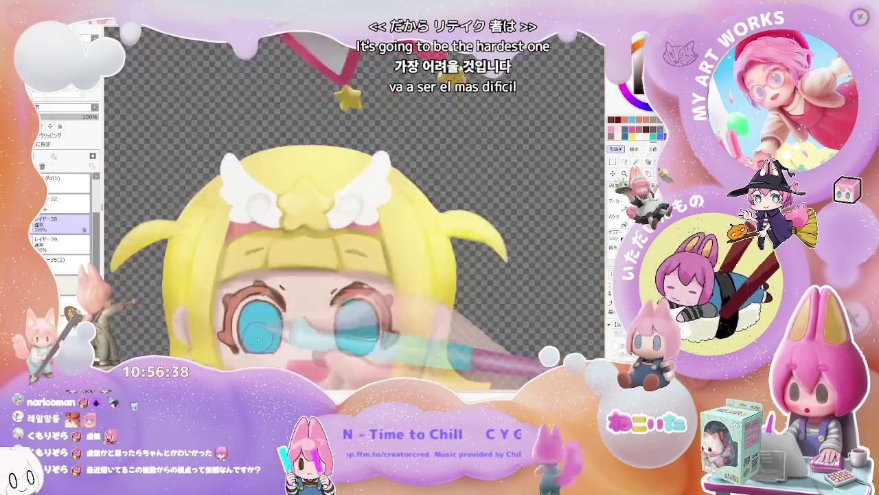
key("plus")
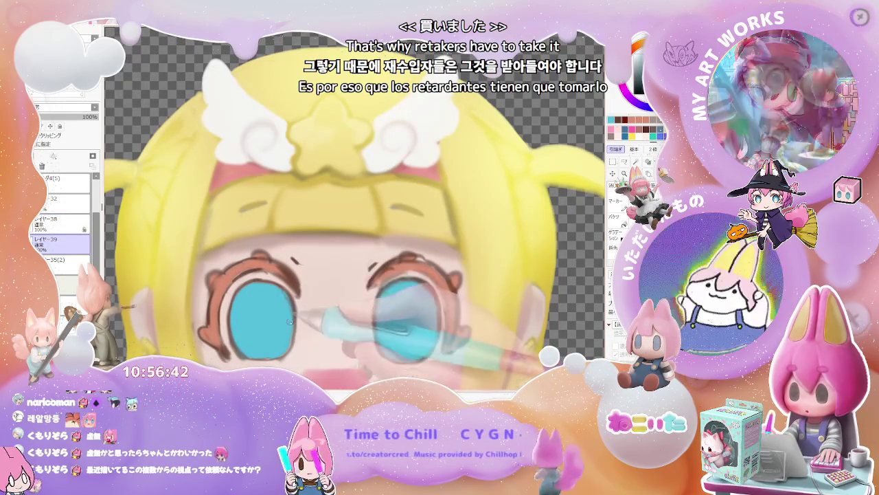
key("minus")
key("minus")
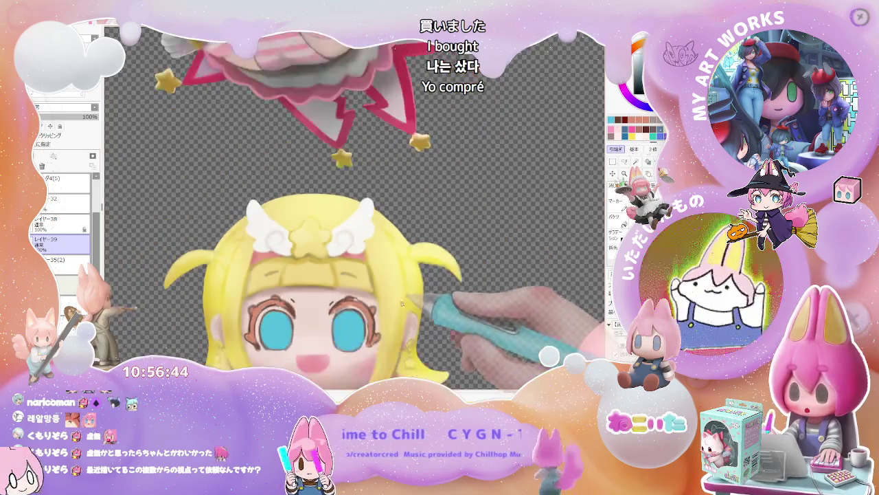
key("plus")
key("plus")
key("plus")
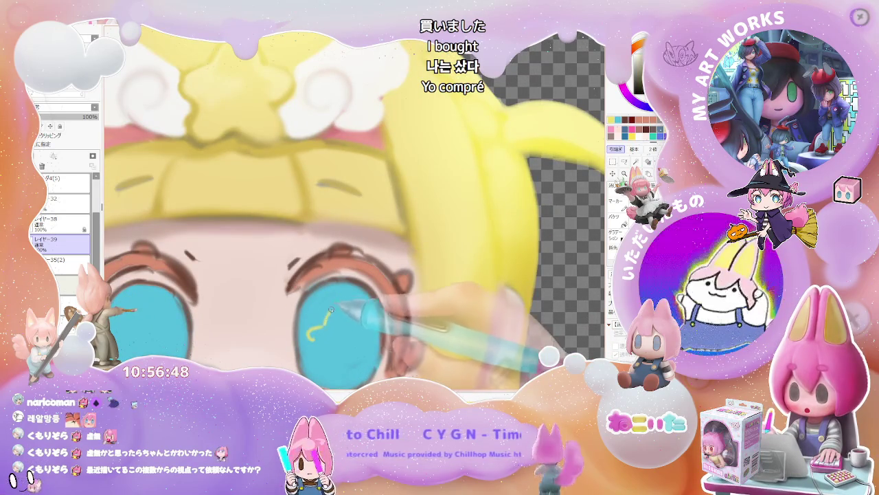
key("minus")
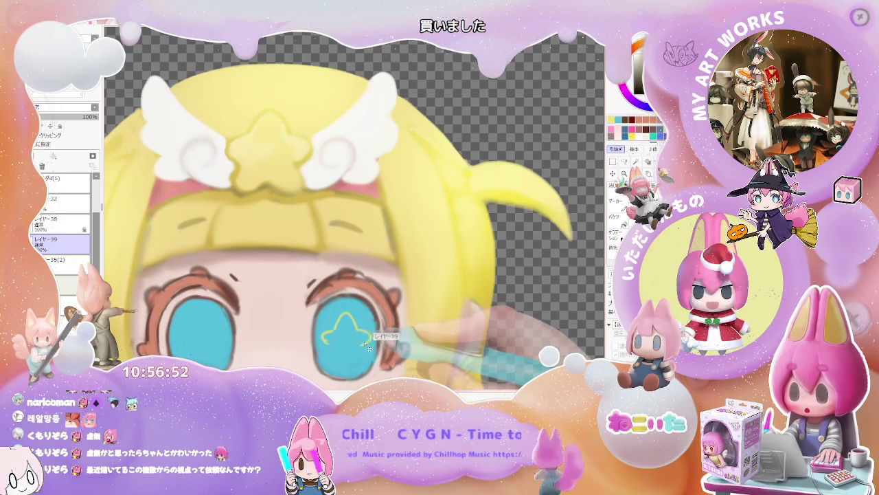
key("ctrl+shift+n")
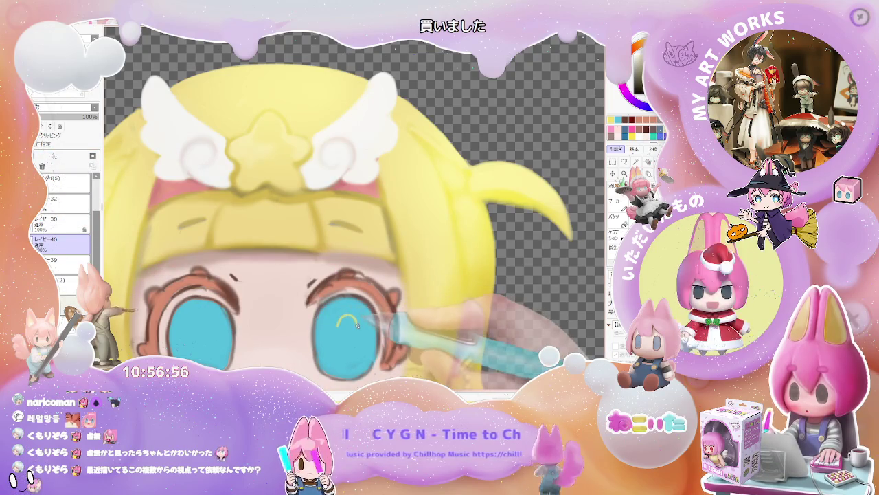
- Trace a clean yellow star outline inside the right cyan iris
key("plus")
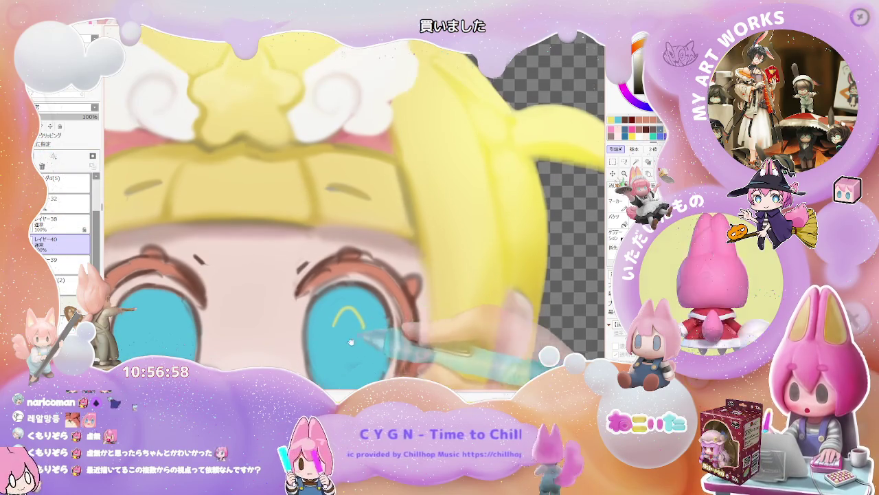
scroll(330, 286, "down", 2)
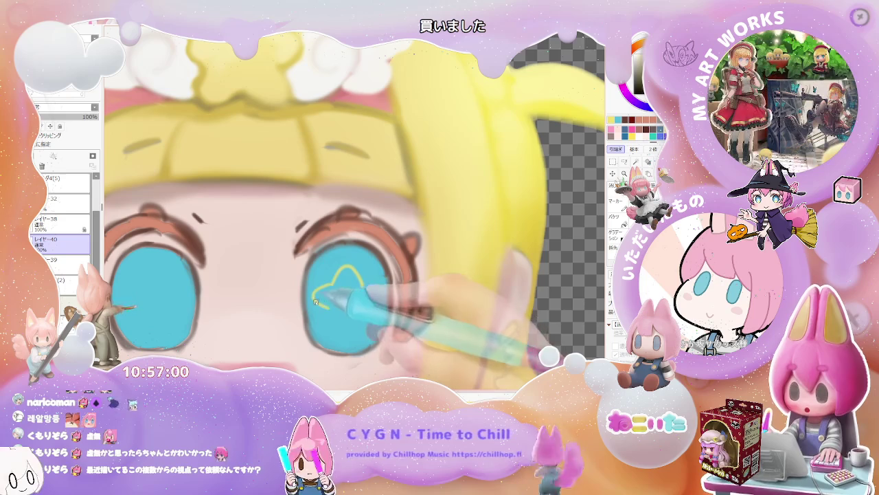
left_click_drag(313, 302, 332, 284)
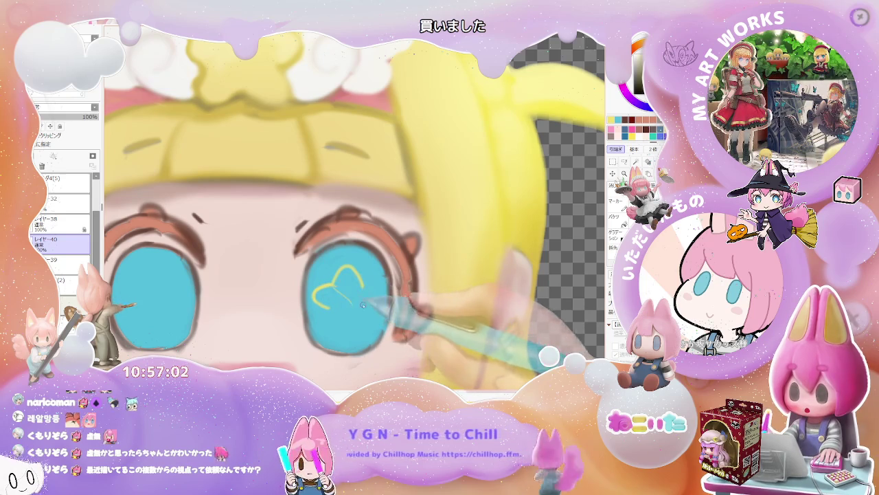
left_click_drag(344, 273, 356, 265)
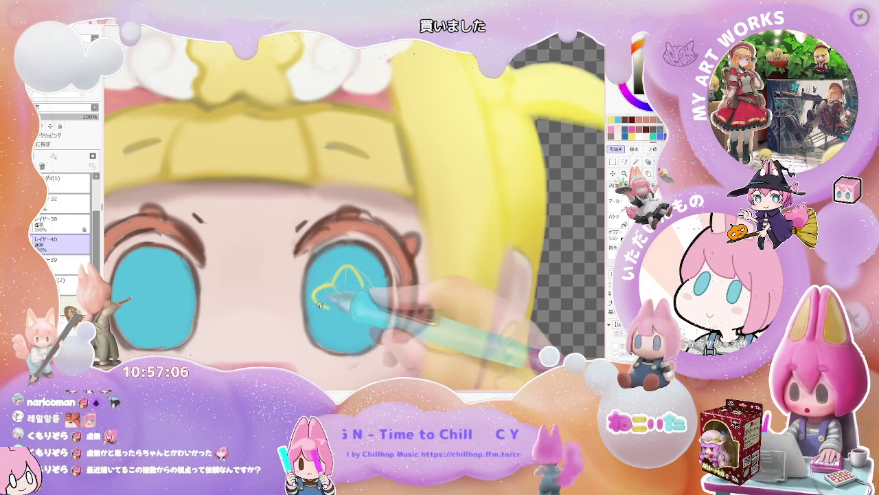
left_click_drag(339, 333, 366, 289)
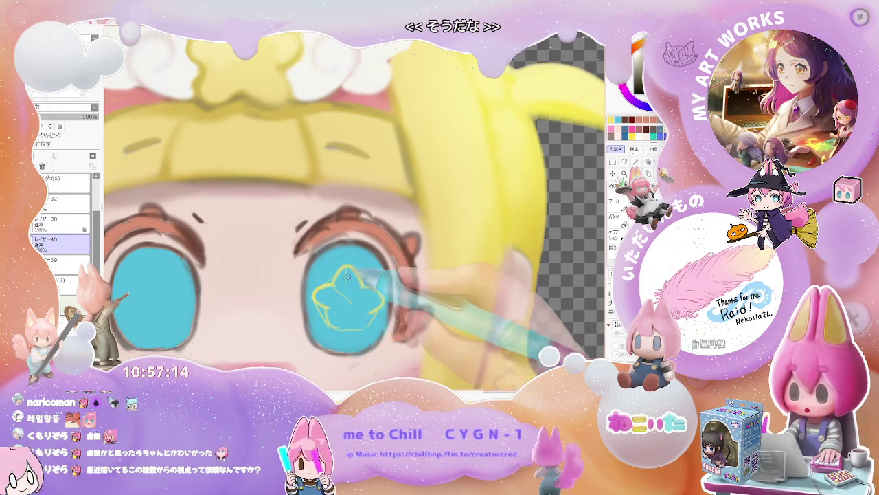
left_click_drag(325, 320, 372, 321)
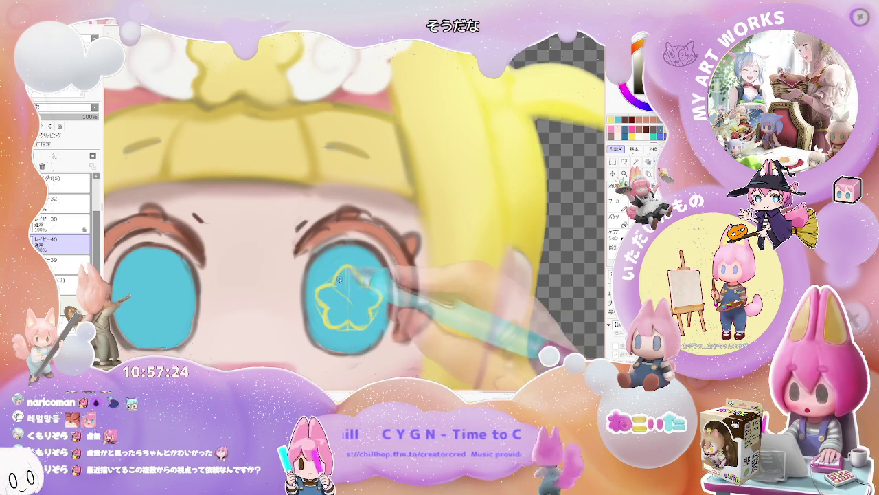
- Fill the right-eye star with yellow and zoom out to the full character sheet
key("ctrl+minus")
left_click_drag(347, 282, 374, 297)
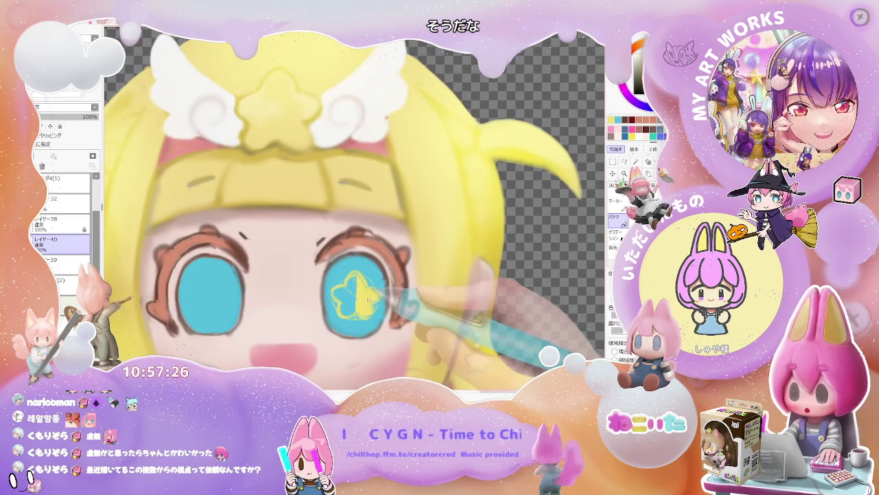
key("ctrl+minus")
key("ctrl+minus")
key("ctrl+minus")
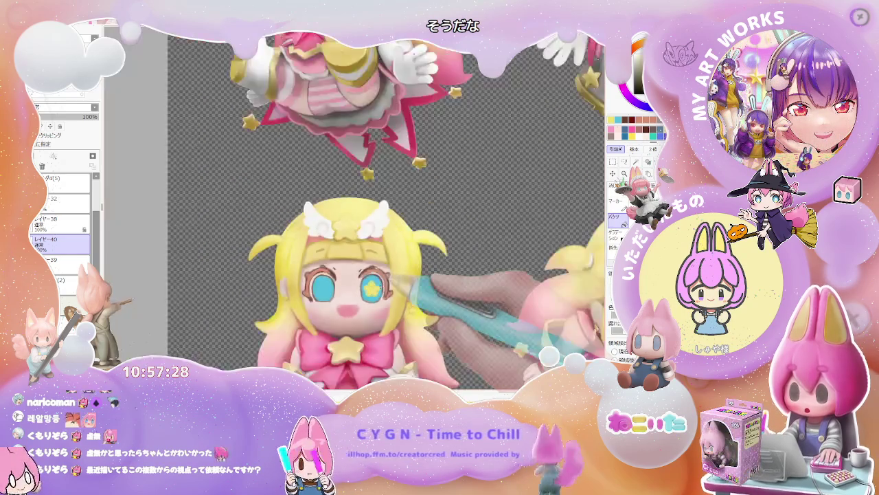
key("ctrl+minus")
- Zoom back in on the character's head
key("ctrl+plus")
key("ctrl+plus")
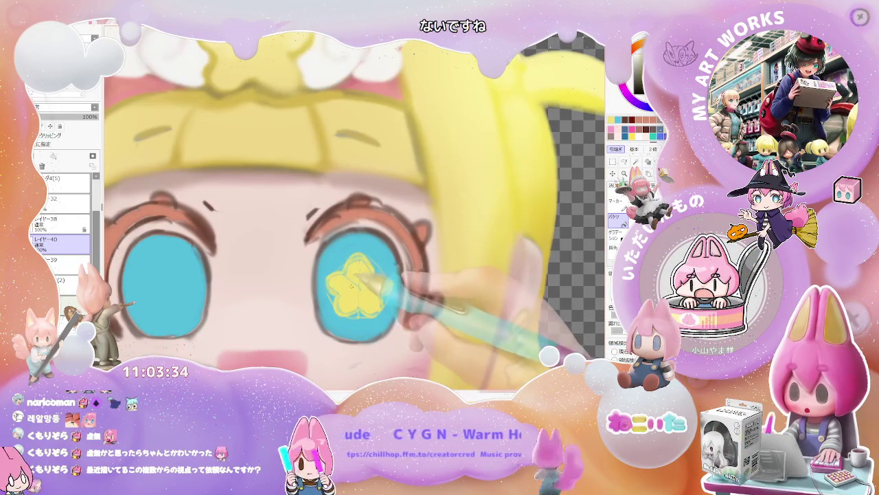
- Paint the right-eye star solid yellow, then zoom out
left_click_drag(358, 277, 358, 258)
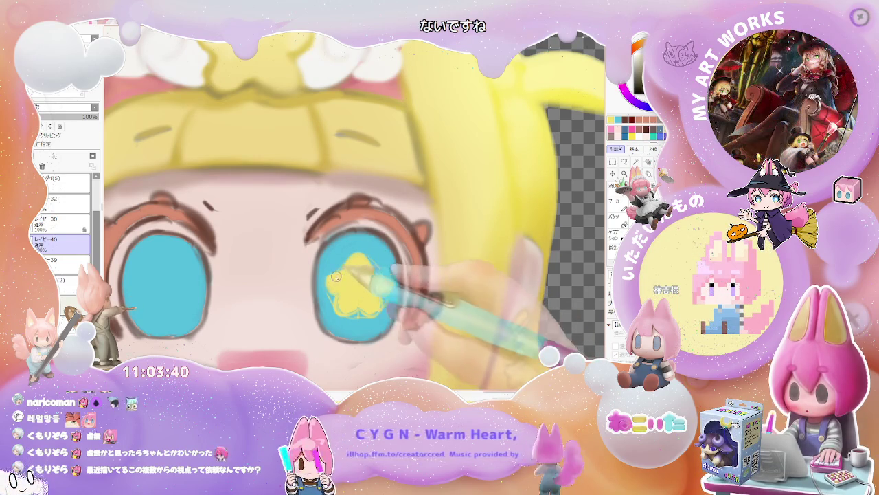
mouse_move(345, 280)
left_mouse_down()
mouse_move(347, 307)
mouse_move(368, 296)
left_mouse_up()
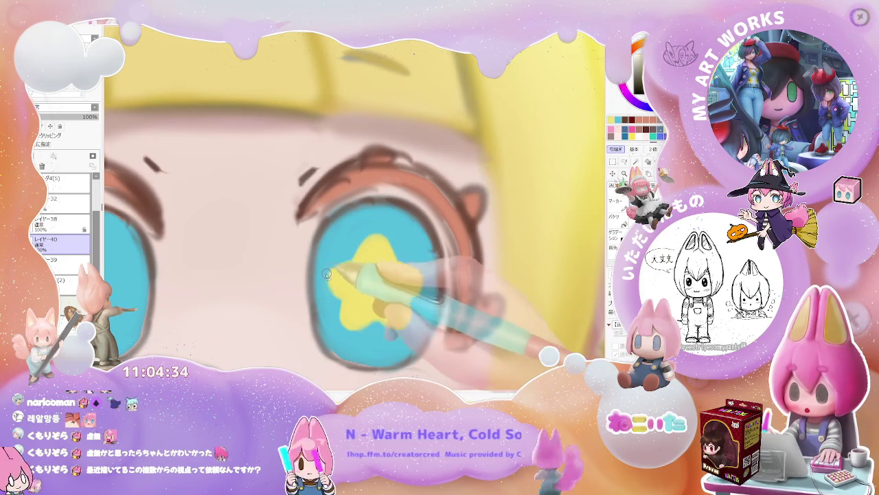
scroll(332, 269, "down", 1)
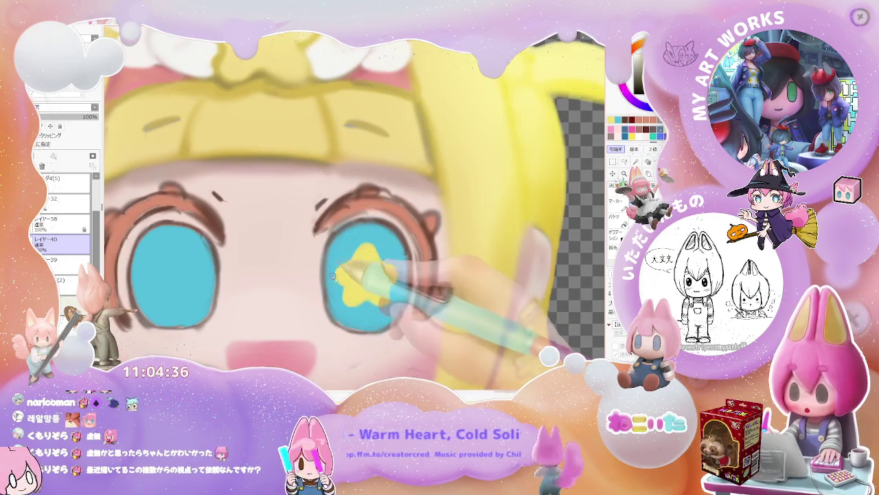
scroll(332, 269, "down", 1)
scroll(332, 268, "down", 2)
scroll(401, 292, "down", 1)
scroll(401, 292, "down", 1)
scroll(398, 292, "down", 1)
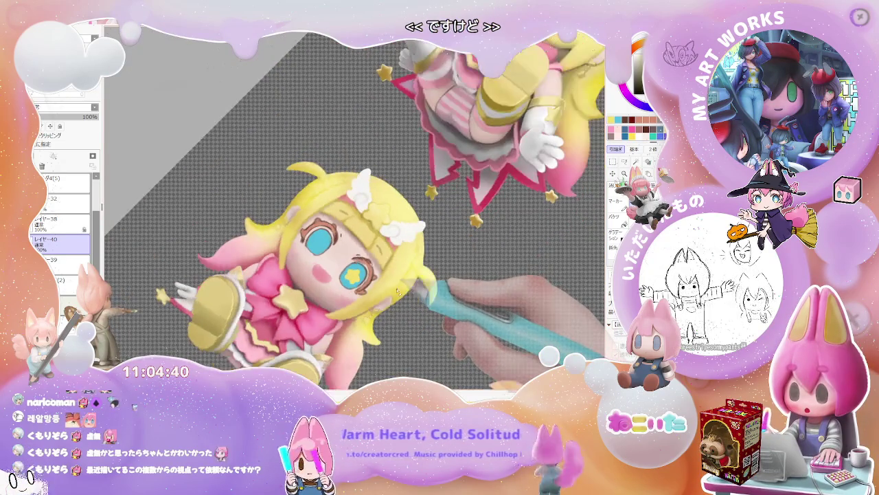
- Level the canvas rotation and thicken the brown upper outline of the star eye
key("Home")
scroll(413, 269, "up", 1)
scroll(413, 269, "up", 2)
scroll(321, 269, "up", 1)
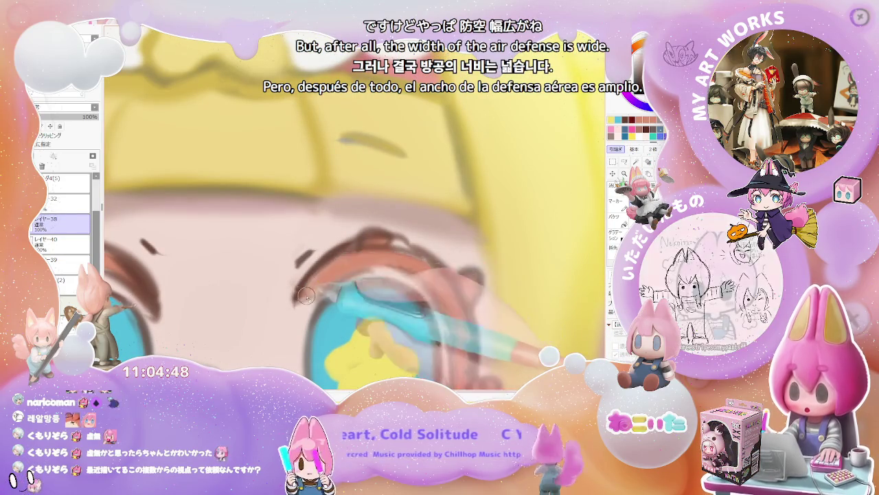
left_click_drag(344, 242, 396, 235)
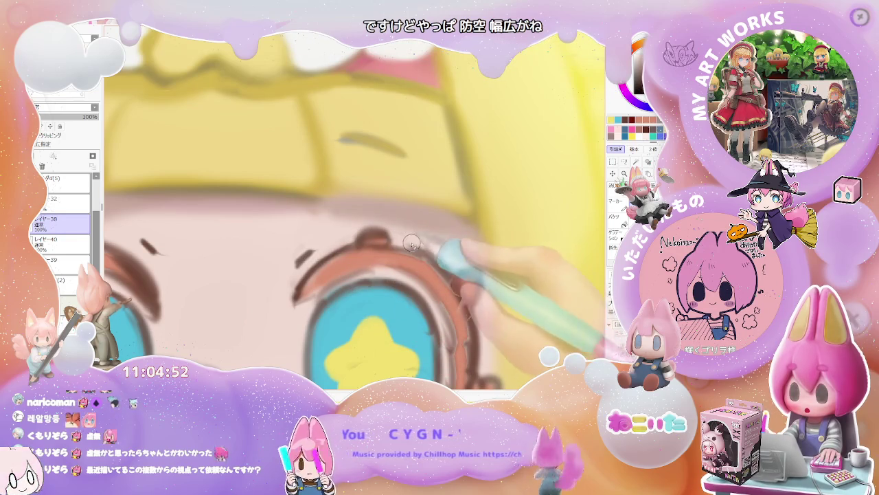
- Zoom in and out to inspect the thickened eye outline
scroll(411, 244, "down", 2)
scroll(428, 250, "down", 2)
scroll(485, 307, "down", 2)
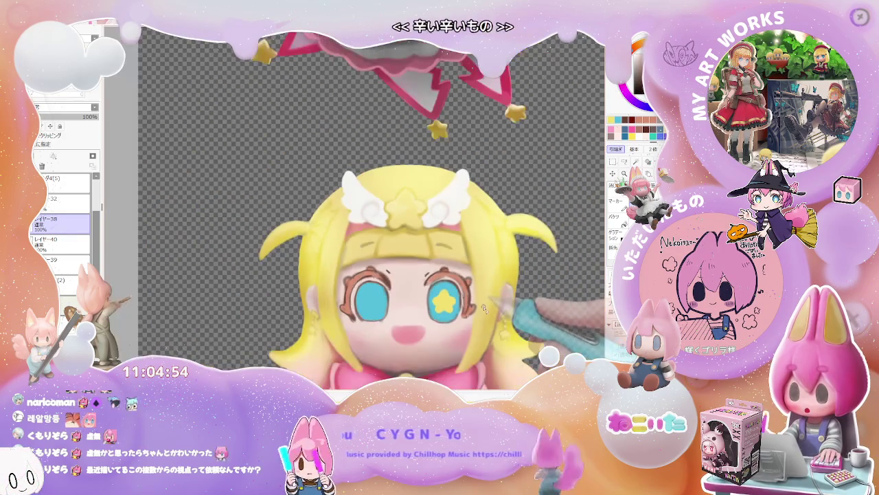
scroll(490, 323, "down", 1)
scroll(412, 319, "up", 2)
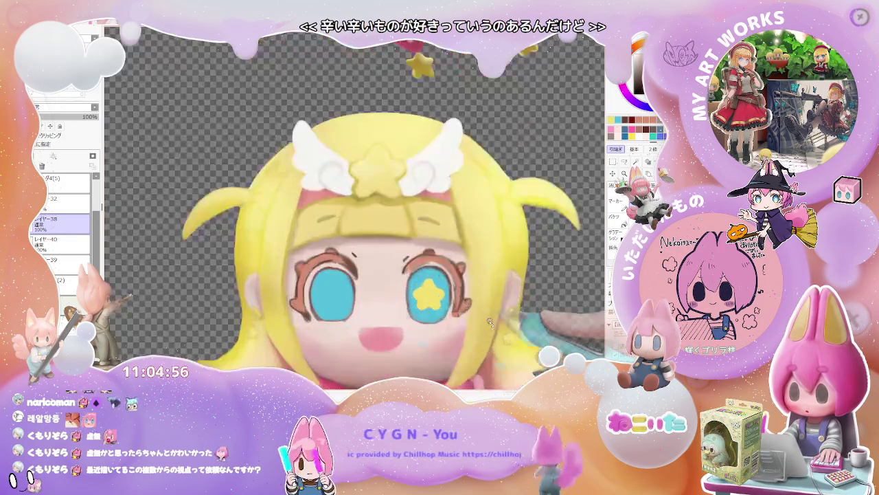
scroll(343, 318, "up", 1)
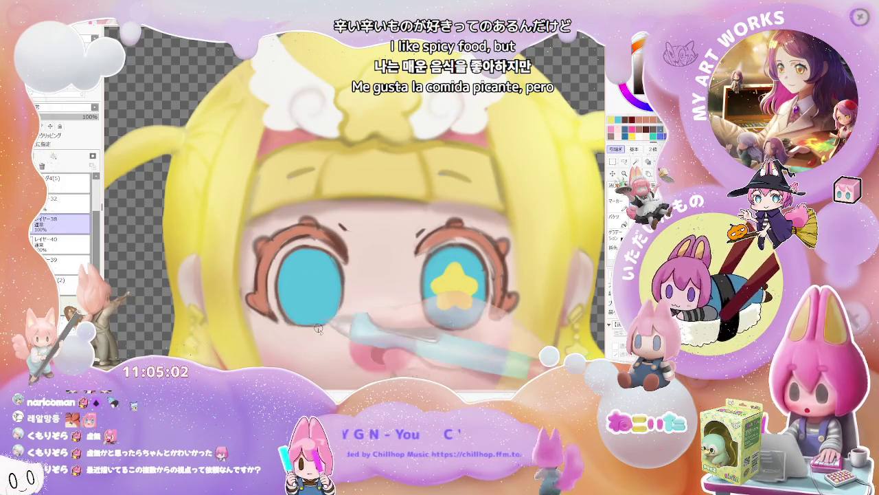
scroll(480, 328, "down", 4)
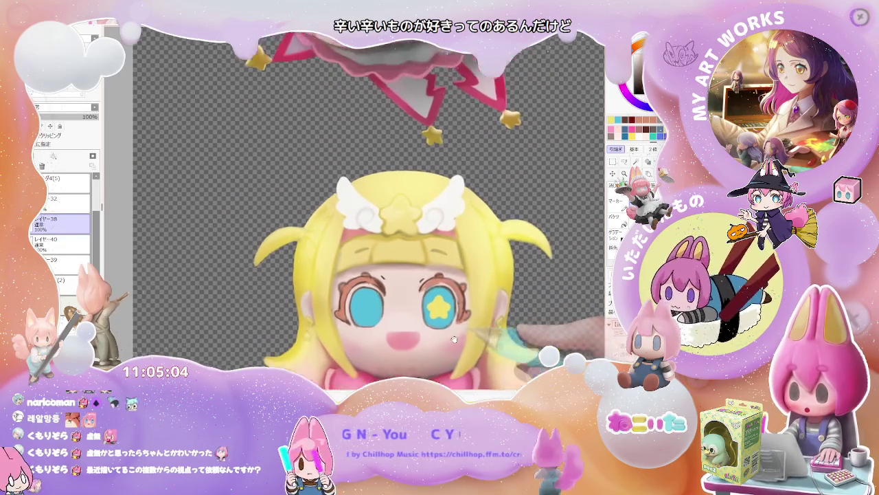
scroll(410, 333, "up", 2)
scroll(410, 333, "up", 2)
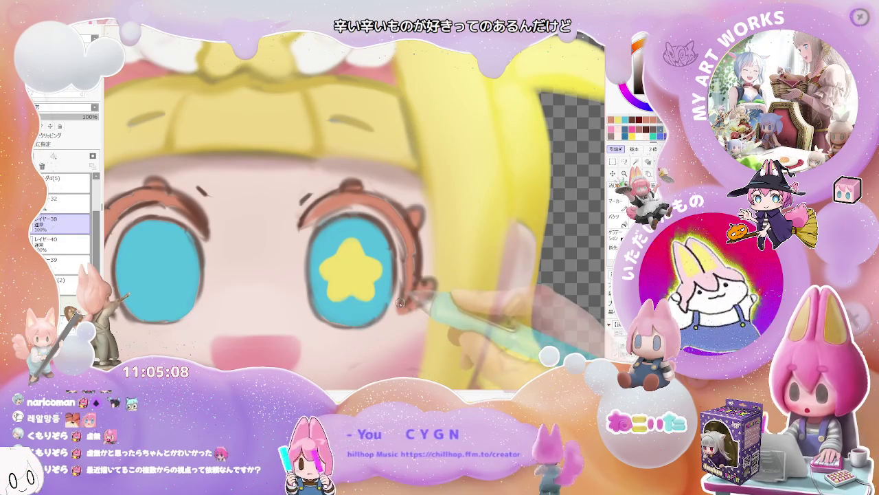
scroll(412, 311, "down", 1)
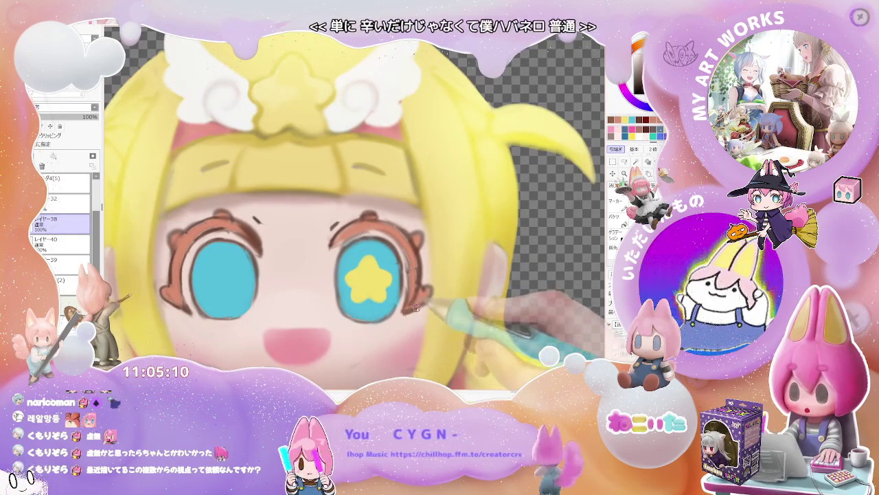
scroll(416, 308, "down", 1)
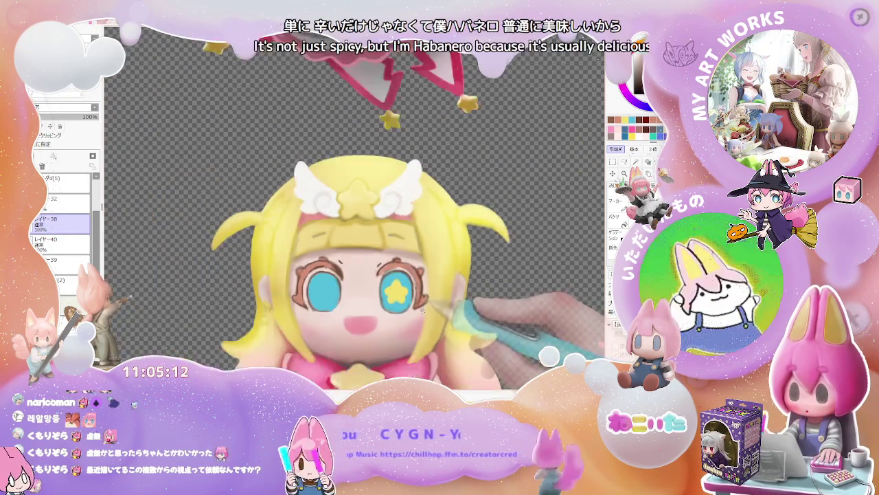
scroll(422, 309, "down", 1)
scroll(422, 327, "up", 1)
scroll(421, 323, "up", 1)
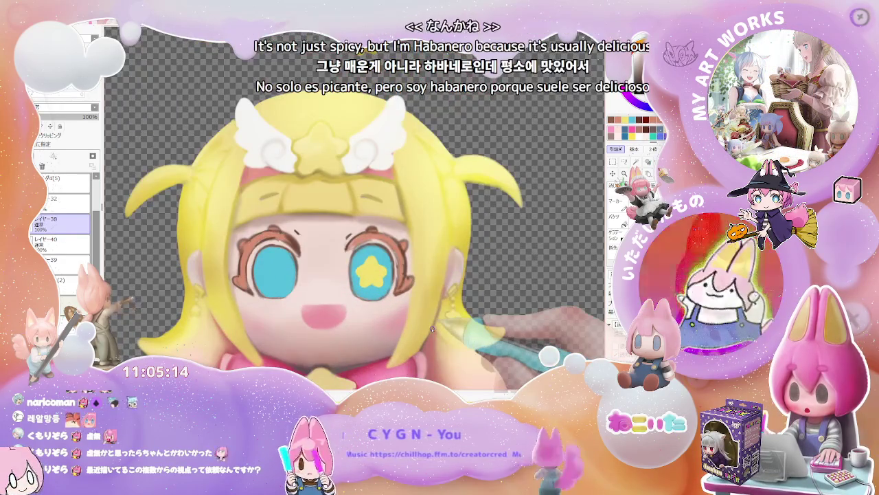
scroll(275, 296, "up", 2)
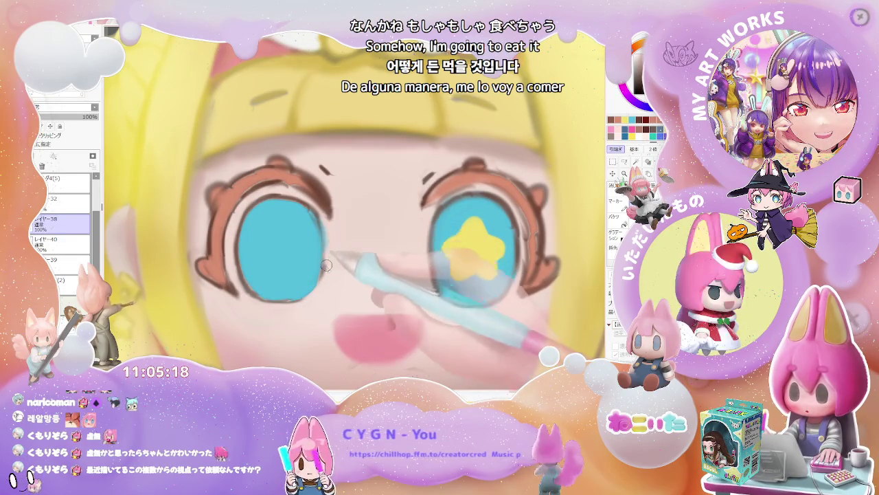
- Select layer レイヤー39 and zoom in and out around the face
left_click(310, 292, "ctrl+shift")
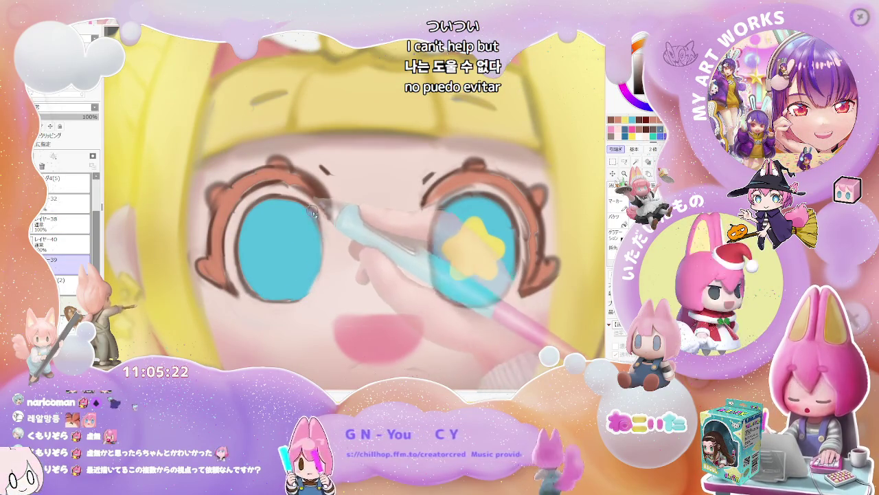
scroll(326, 232, "down", 2)
scroll(325, 285, "down", 1)
scroll(326, 285, "down", 2)
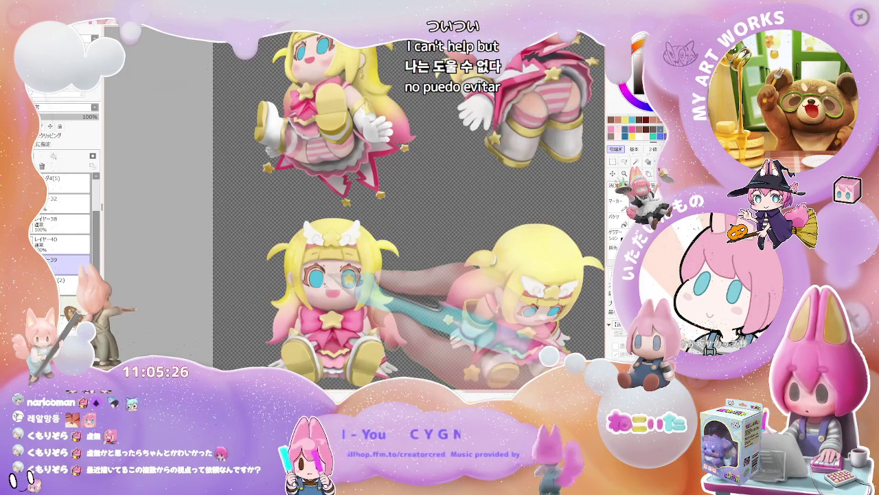
scroll(317, 281, "up", 2)
scroll(323, 297, "up", 2)
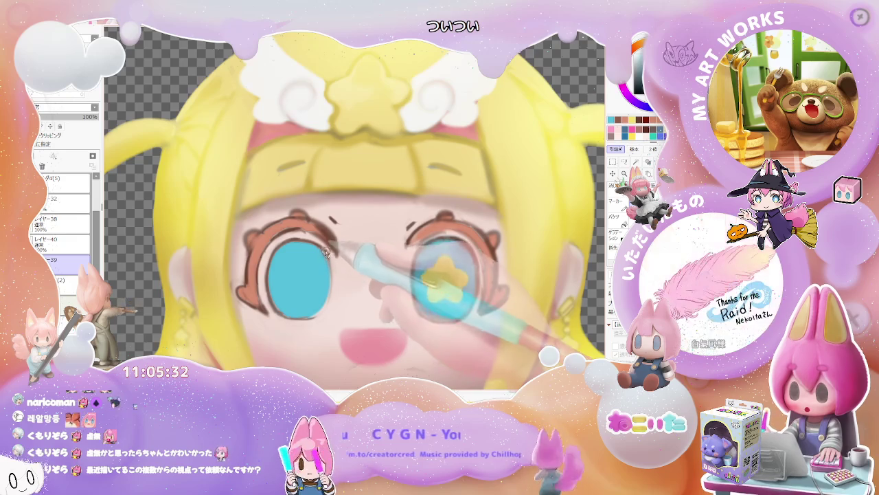
scroll(317, 319, "down", 1)
scroll(342, 294, "down", 1)
scroll(342, 294, "down", 2)
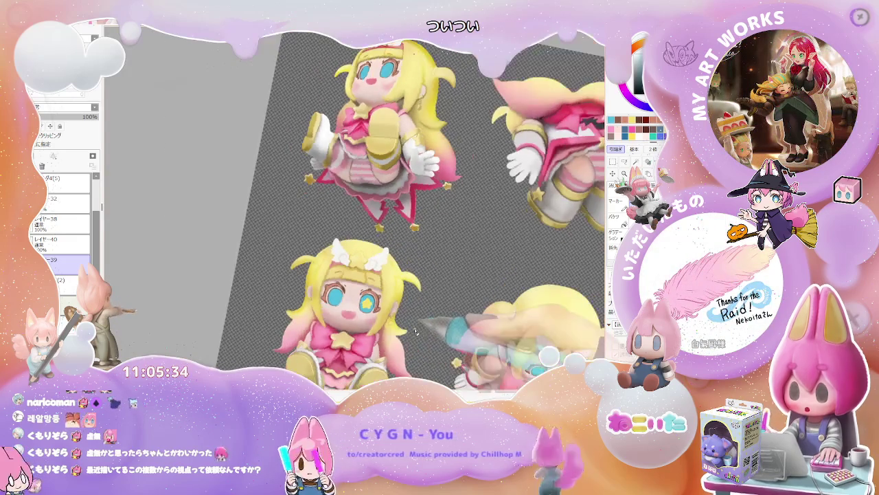
- Tilt the canvas about 30° counter-clockwise, then turn the character sideways
left_click_drag(342, 294, 303, 291)
scroll(299, 291, "up", 1)
scroll(299, 292, "up", 2)
scroll(288, 293, "up", 2)
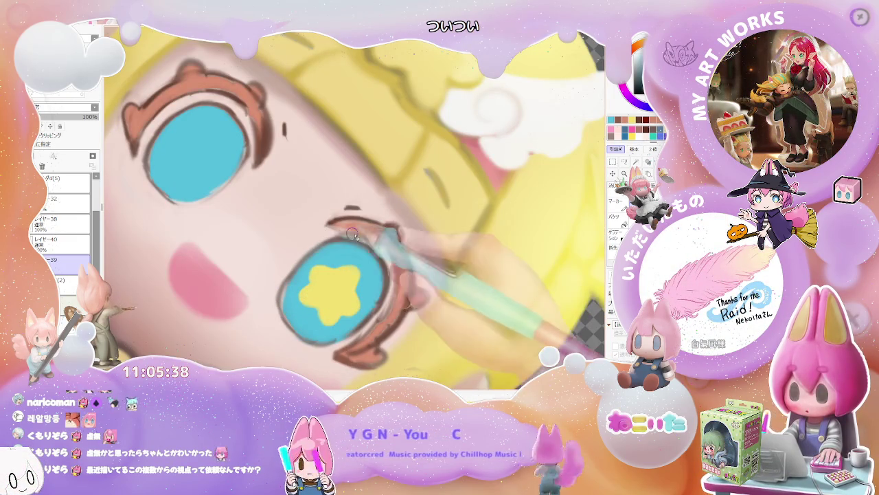
scroll(366, 237, "down", 3)
left_click_drag(366, 237, 358, 261)
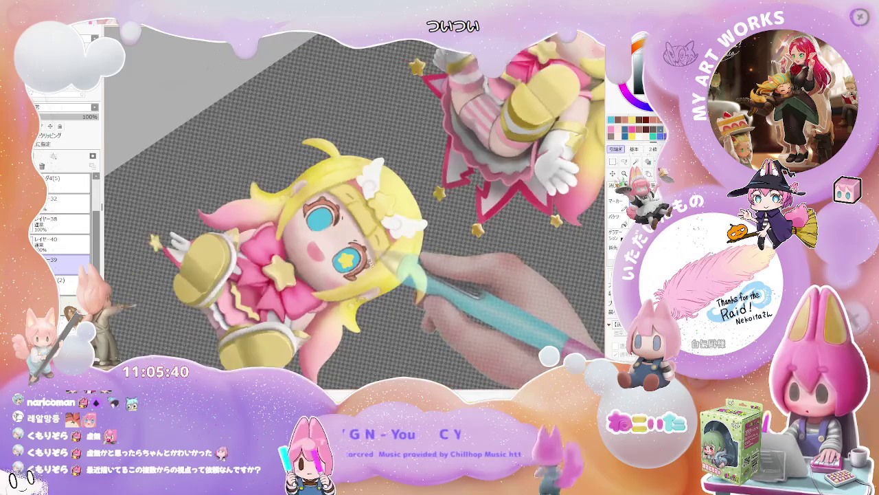
scroll(358, 261, "up", 2)
scroll(316, 253, "up", 2)
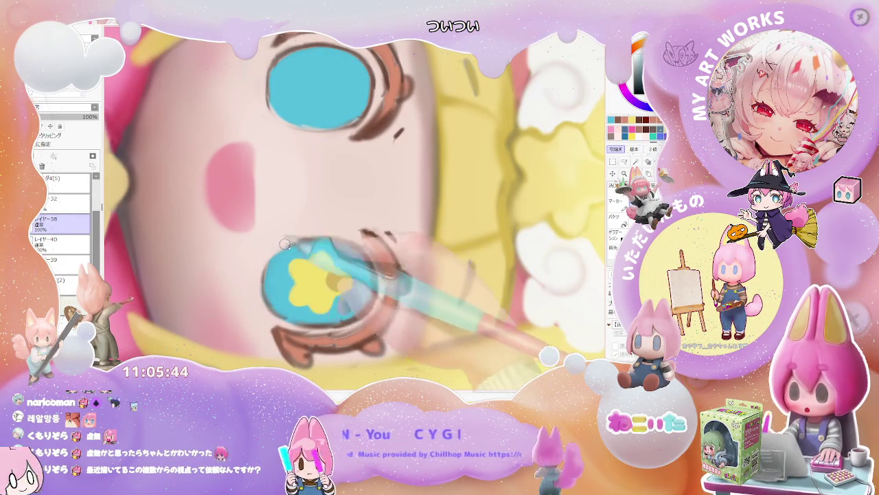
scroll(343, 228, "down", 4)
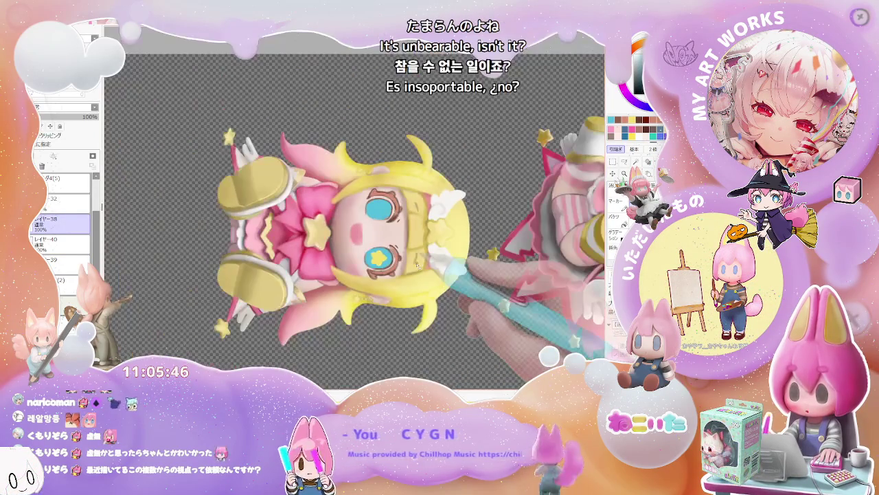
- Rotate the canvas feet-up, restore it upright, and make レイヤー38 active
key("End")
key("End")
key("End")
key("End")
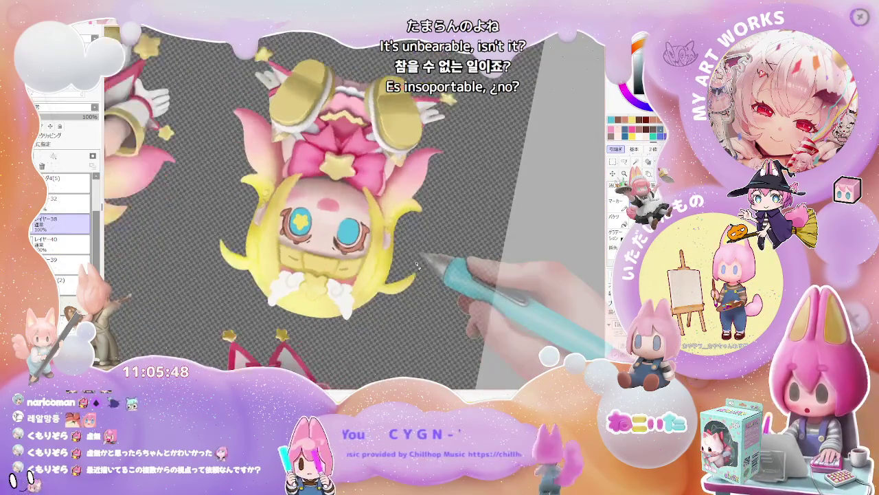
scroll(290, 199, "up", 3)
scroll(290, 199, "up", 2)
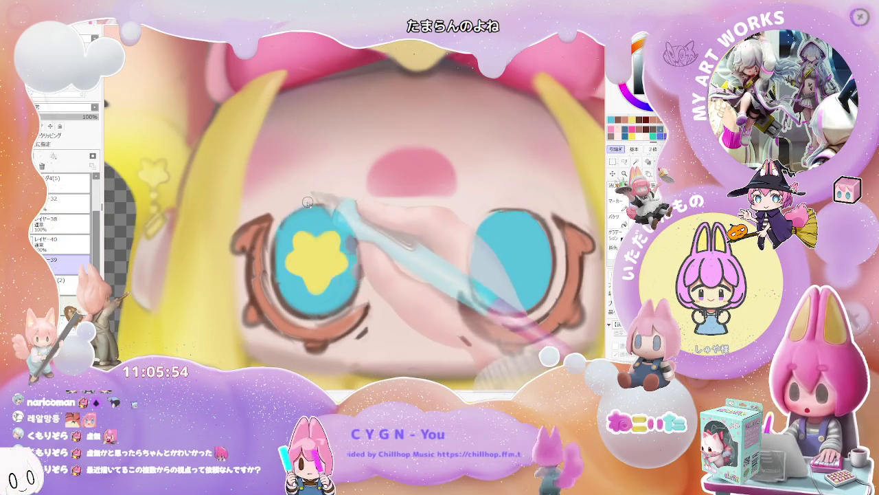
scroll(335, 199, "down", 4)
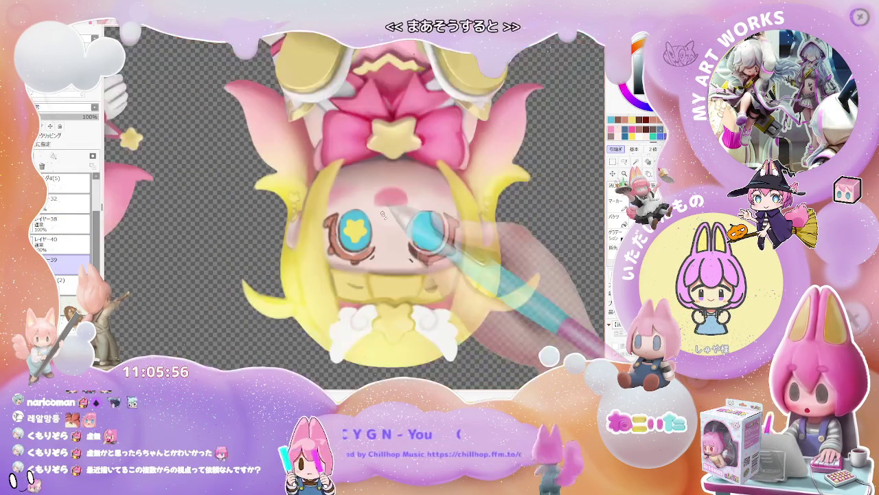
key("Home")
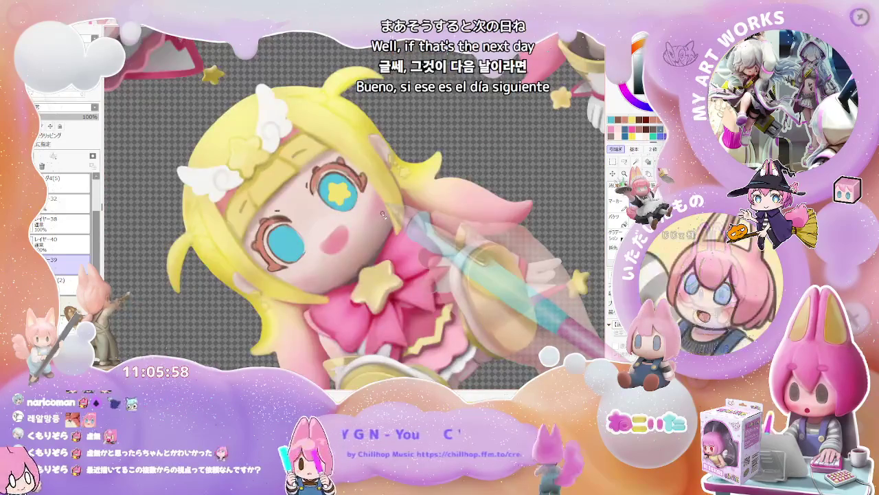
scroll(383, 215, "up", 2)
scroll(378, 216, "up", 2)
scroll(371, 219, "up", 3)
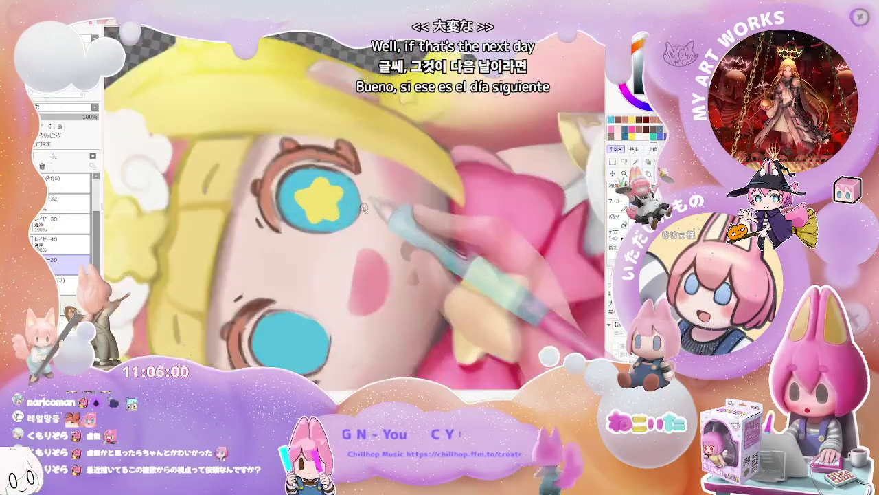
scroll(363, 221, "up", 2)
left_click(364, 220, "ctrl+shift")
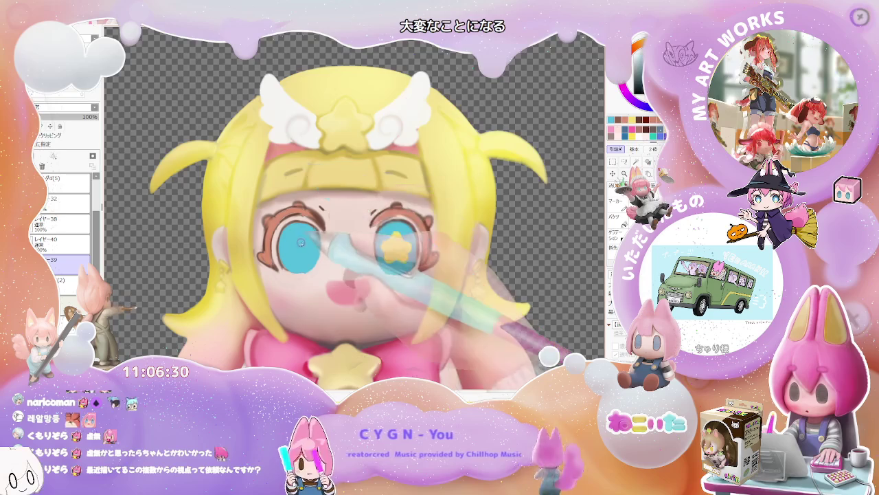
- Set the brush size to 18.0 while zooming around the bangs above the eyes
scroll(301, 241, "down", 3)
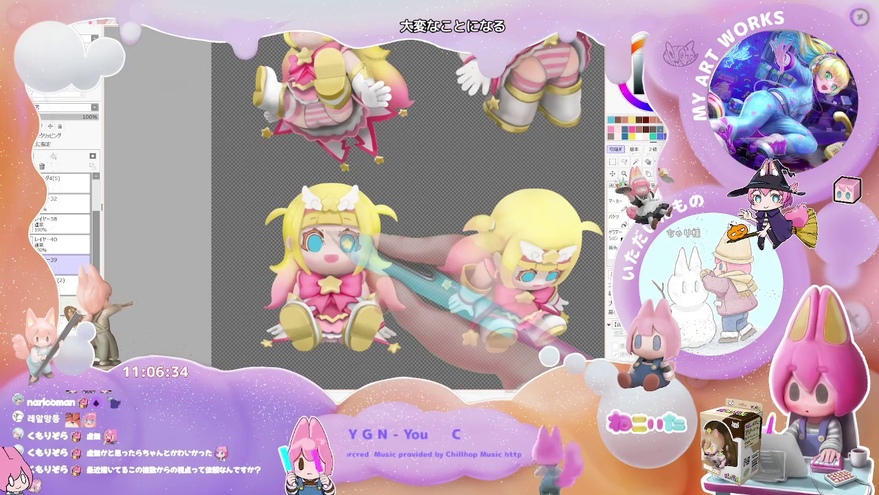
scroll(330, 234, "up", 3)
scroll(316, 219, "up", 3)
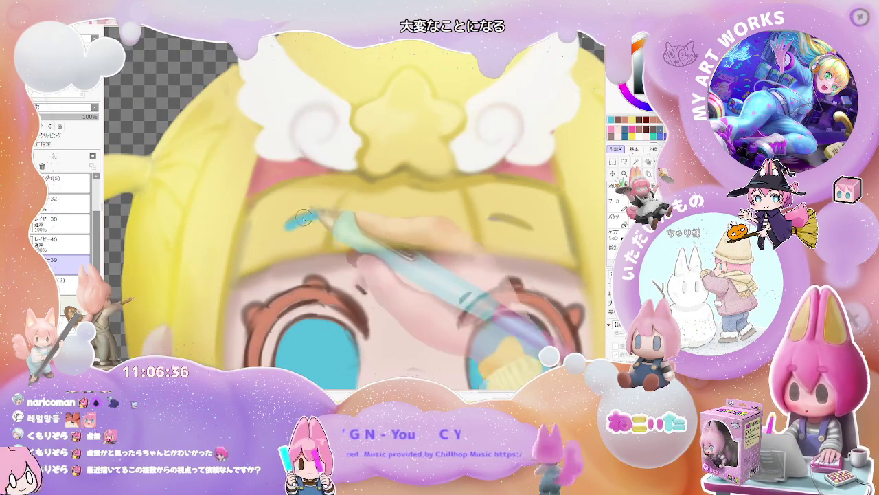
mouse_move(370, 177)
left_mouse_down()
mouse_move(293, 224)
mouse_move(388, 238)
left_mouse_up()
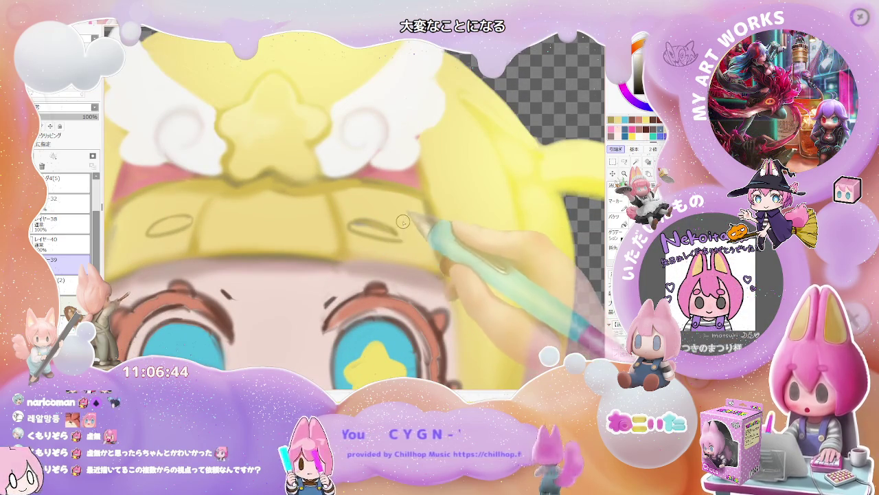
scroll(358, 226, "down", 1)
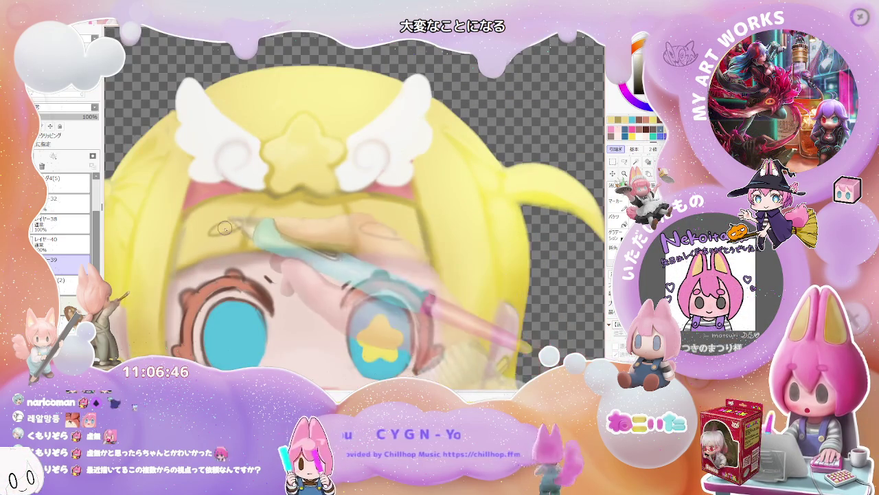
scroll(213, 232, "down", 1)
scroll(201, 215, "up", 1)
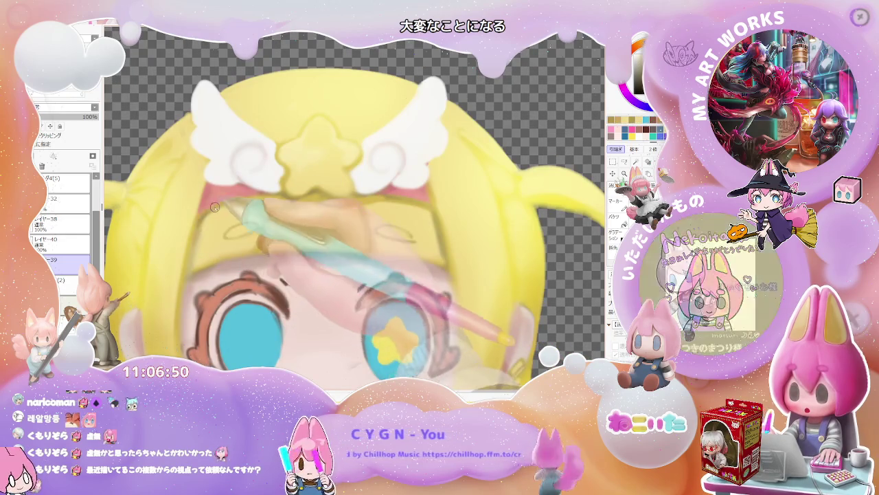
scroll(205, 233, "down", 1)
scroll(318, 238, "up", 1)
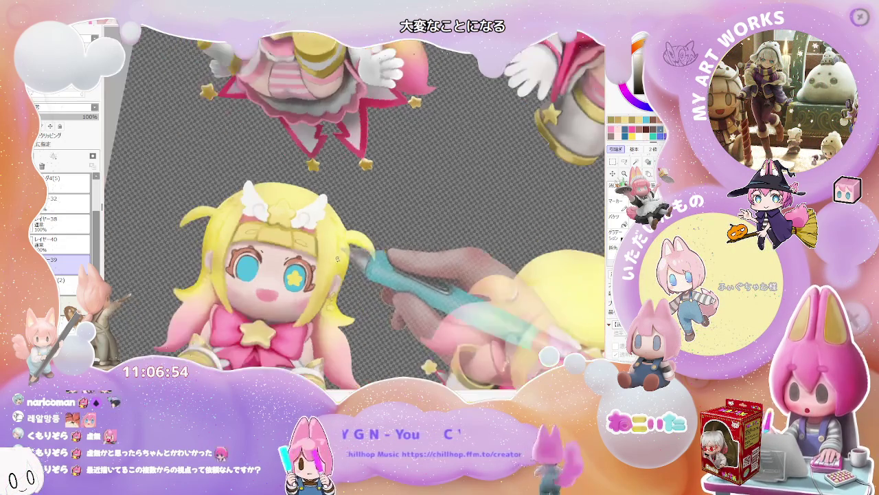
scroll(293, 216, "up", 1)
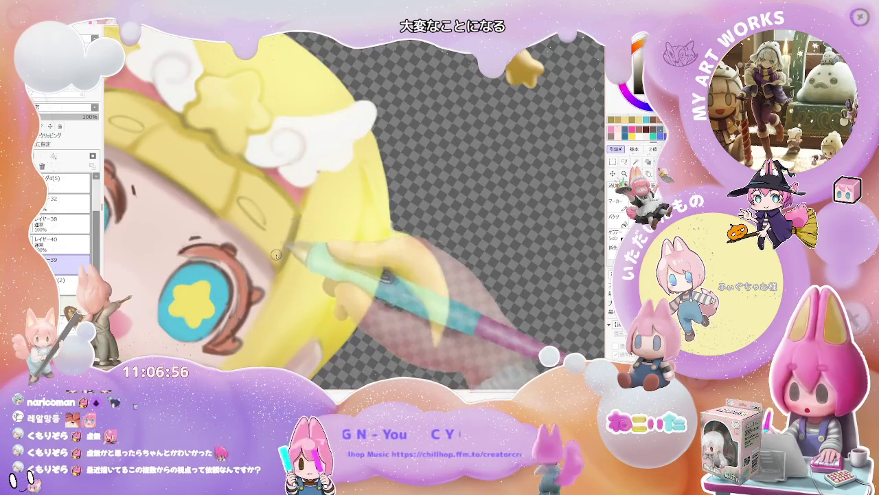
scroll(283, 246, "down", 1)
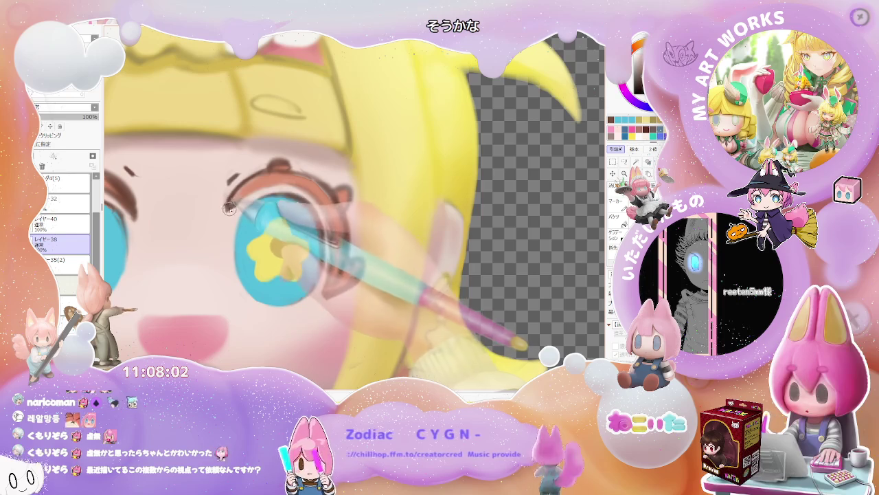
- Zoom around the star eye and rotate the canvas so the figure lies tilted
scroll(247, 195, "down", 2)
scroll(248, 195, "down", 2)
scroll(287, 181, "up", 2)
scroll(287, 180, "up", 2)
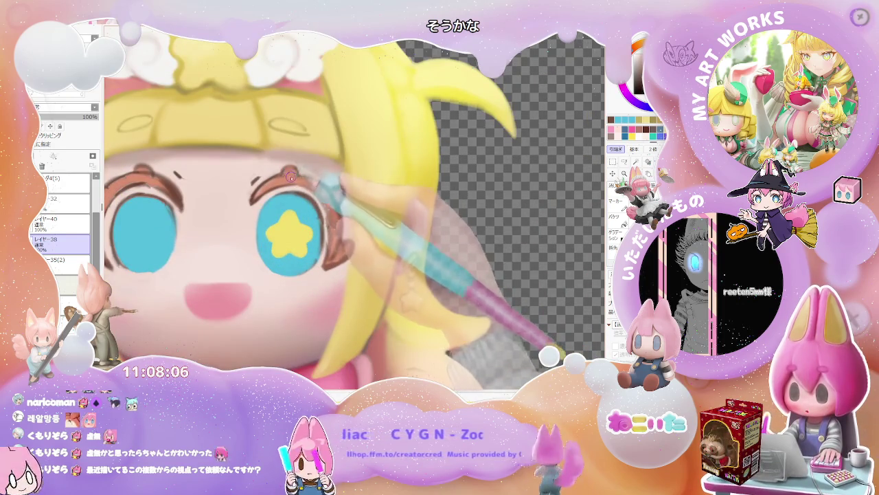
scroll(275, 188, "down", 3)
left_click_drag(275, 189, 367, 187)
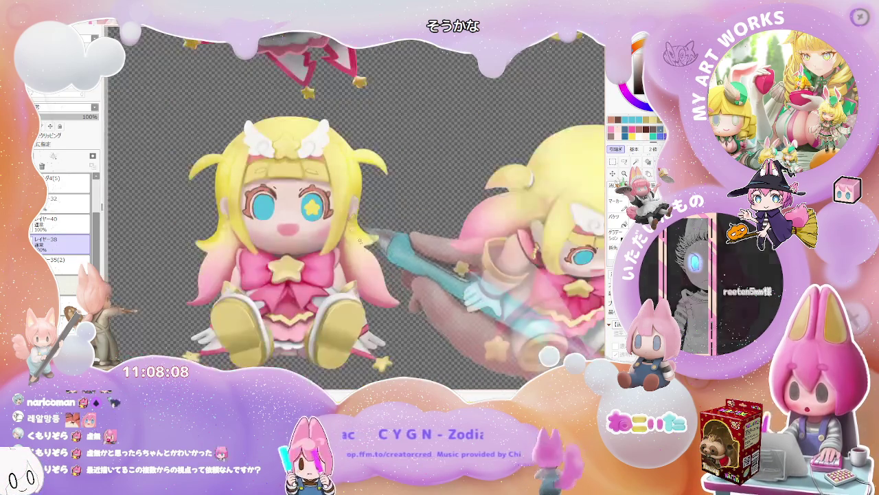
scroll(366, 187, "up", 3)
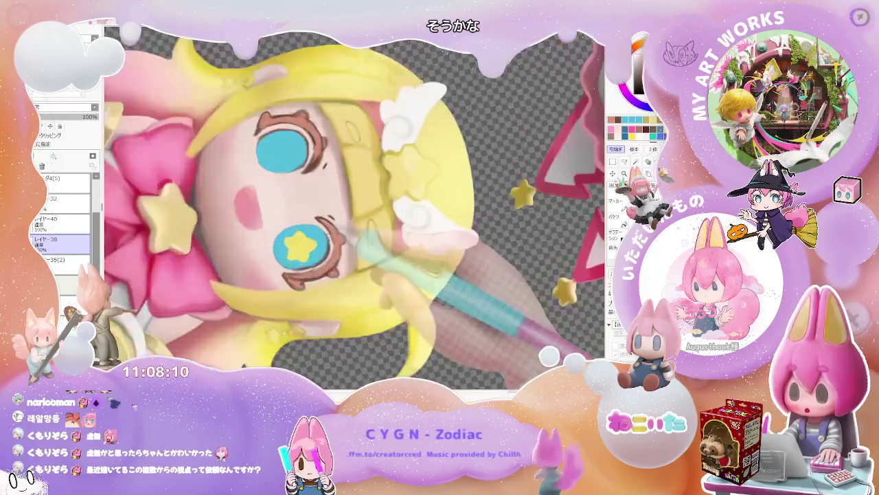
scroll(332, 247, "up", 2)
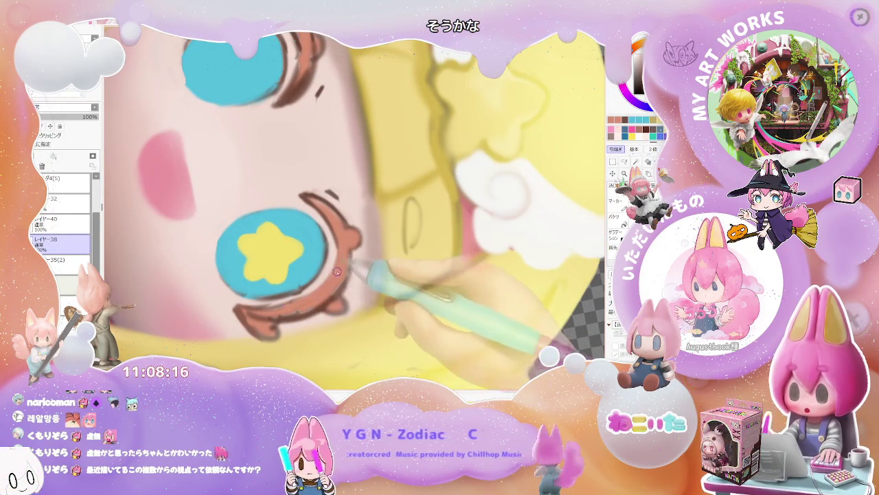
scroll(348, 246, "down", 2)
scroll(334, 286, "down", 1)
scroll(333, 287, "down", 3)
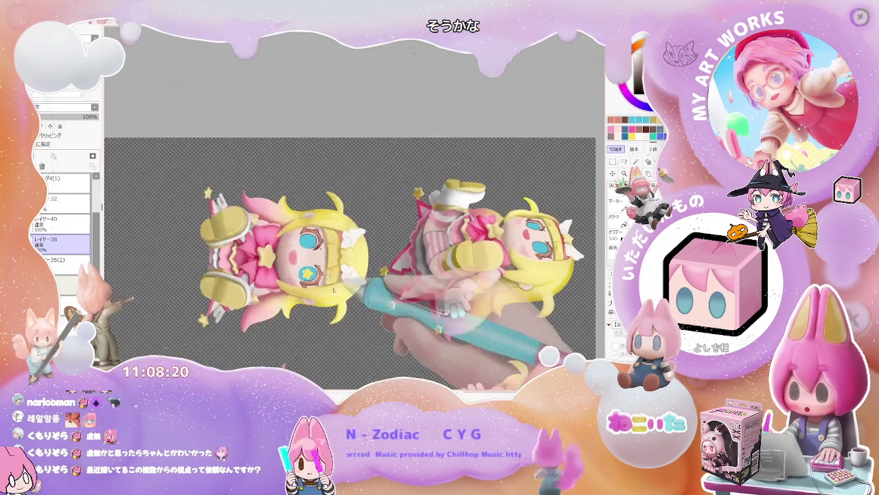
scroll(354, 209, "up", 2)
scroll(355, 209, "up", 2)
scroll(292, 147, "up", 2)
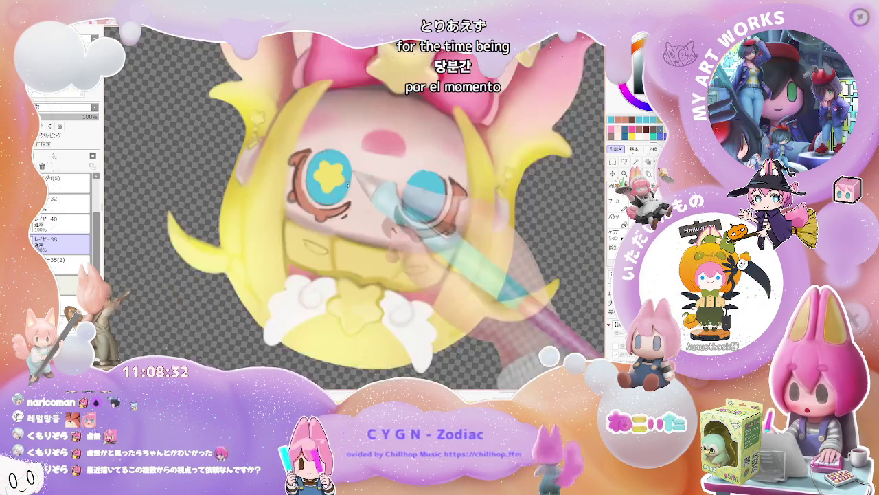
- Retrace the brown outline around the left eye
scroll(323, 204, "down", 5)
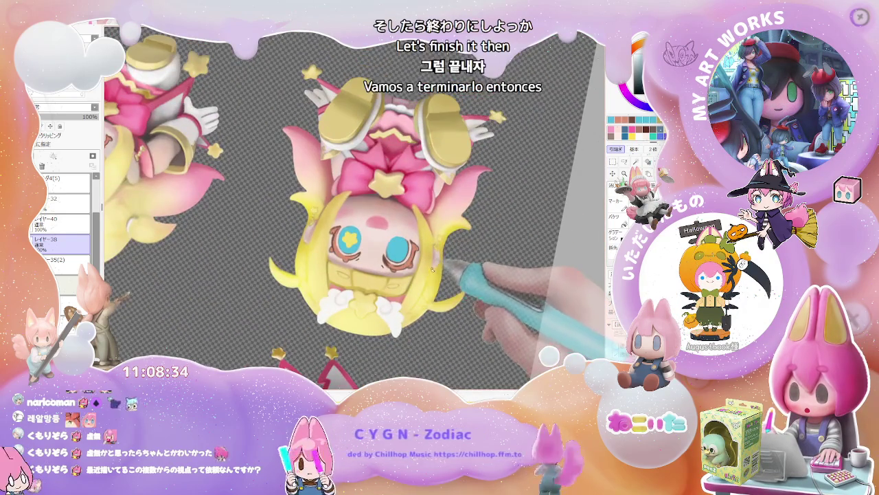
scroll(357, 234, "up", 5)
scroll(252, 197, "up", 2)
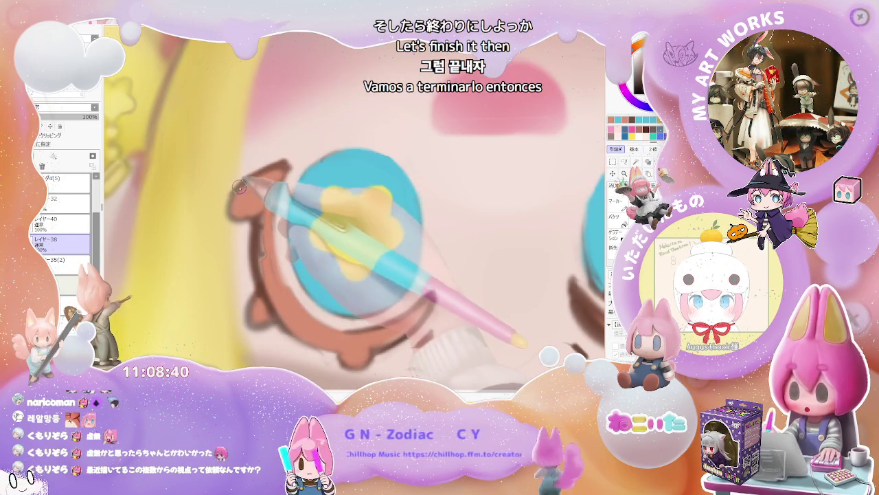
left_click_drag(240, 197, 257, 218)
scroll(255, 218, "down", 1)
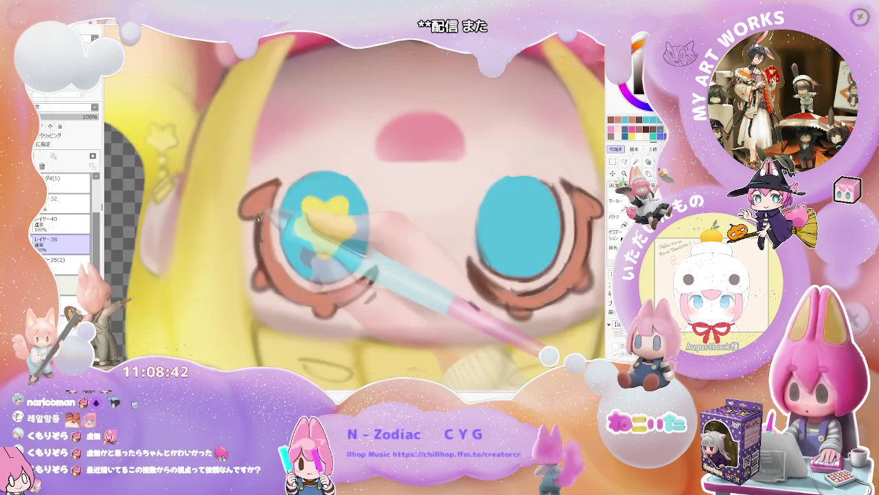
scroll(260, 230, "down", 1)
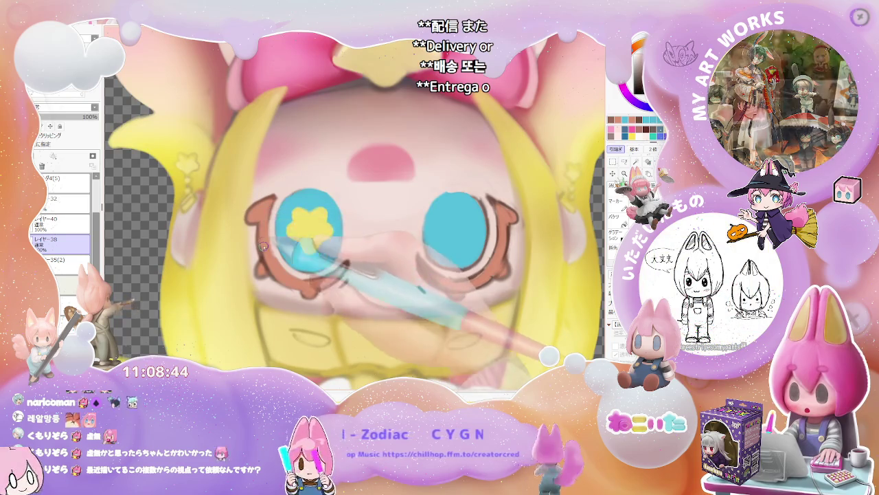
scroll(291, 243, "down", 1)
scroll(292, 244, "down", 2)
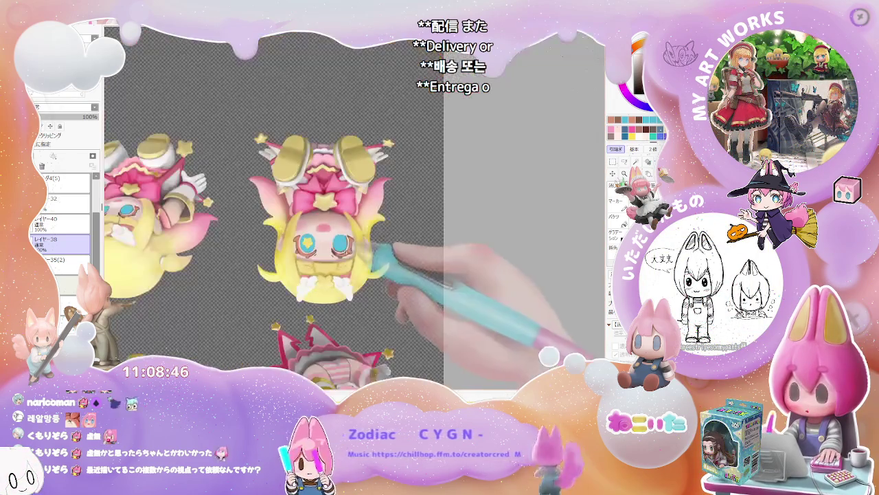
- Rotate the view so the head points left and extend the brown eye outline toward the upper right
key("Delete")
key("Delete")
key("Delete")
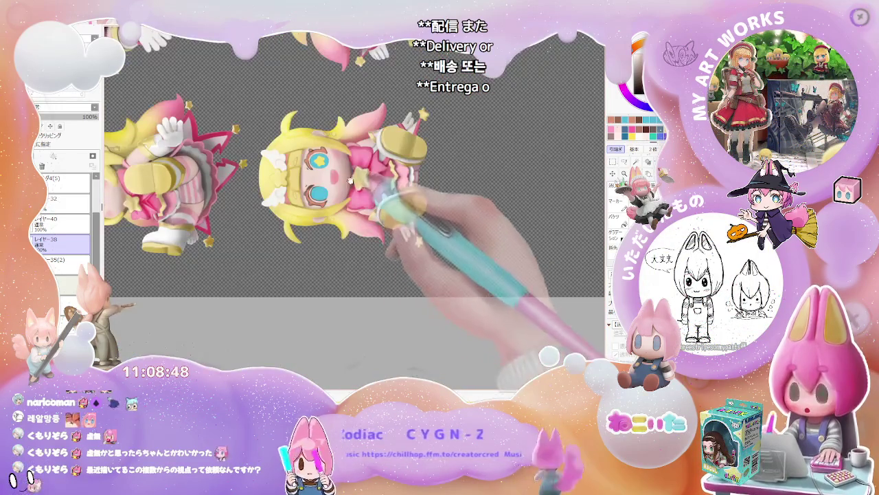
key("Delete")
scroll(295, 254, "up", 2)
scroll(289, 245, "up", 1)
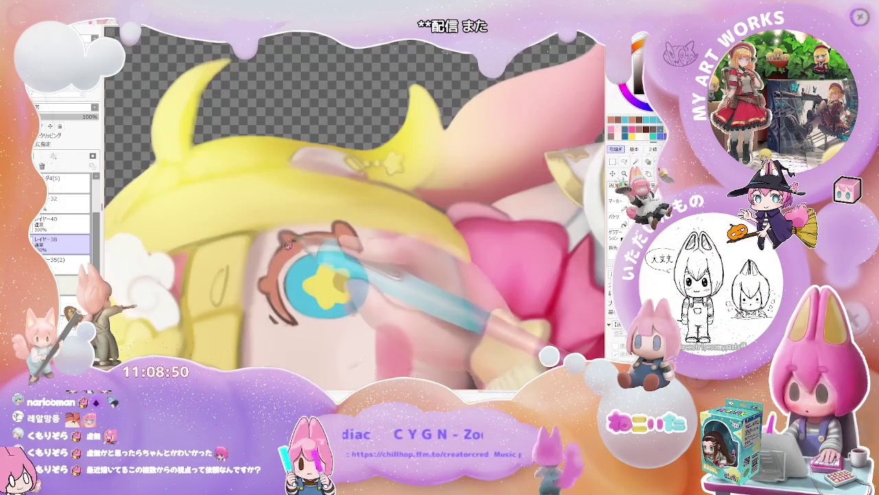
left_click_drag(291, 245, 348, 236)
scroll(347, 237, "down", 2)
scroll(323, 244, "up", 1)
scroll(309, 251, "up", 2)
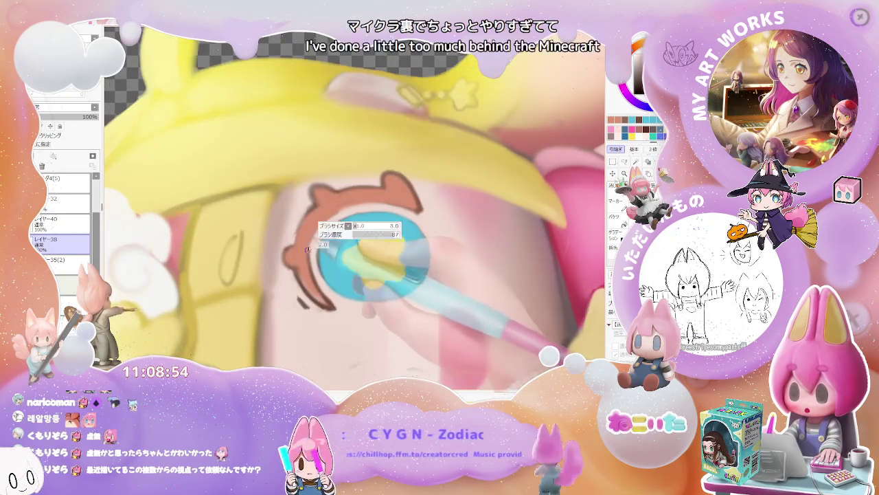
scroll(307, 249, "up", 1)
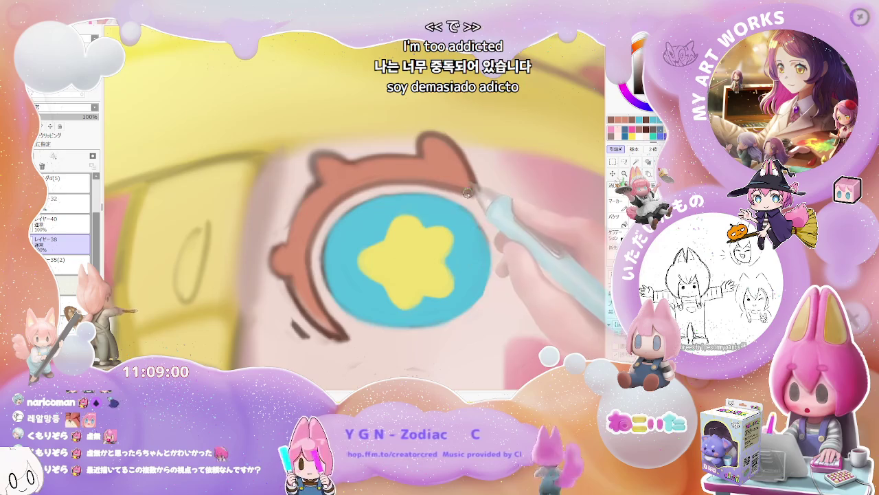
scroll(482, 217, "down", 2)
scroll(483, 217, "down", 2)
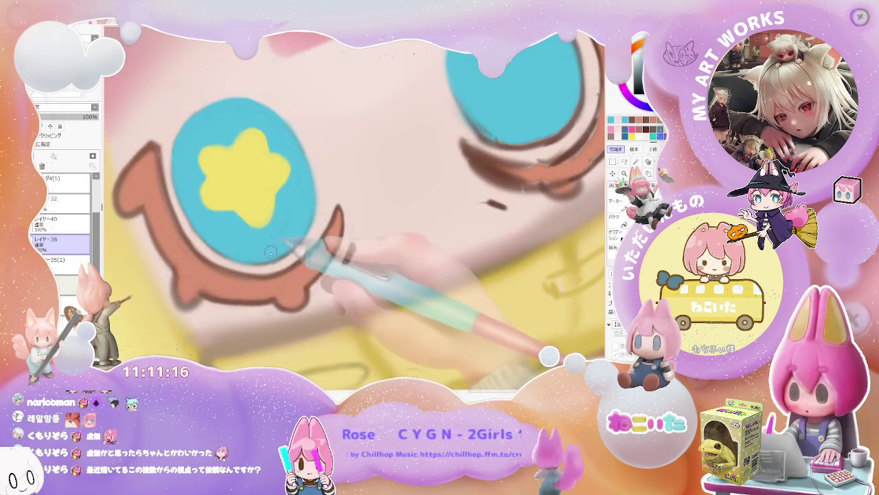
- Zoom onto the upside-down chibi and thicken the brown lash stroke under the lower eye
scroll(303, 224, "down", 2)
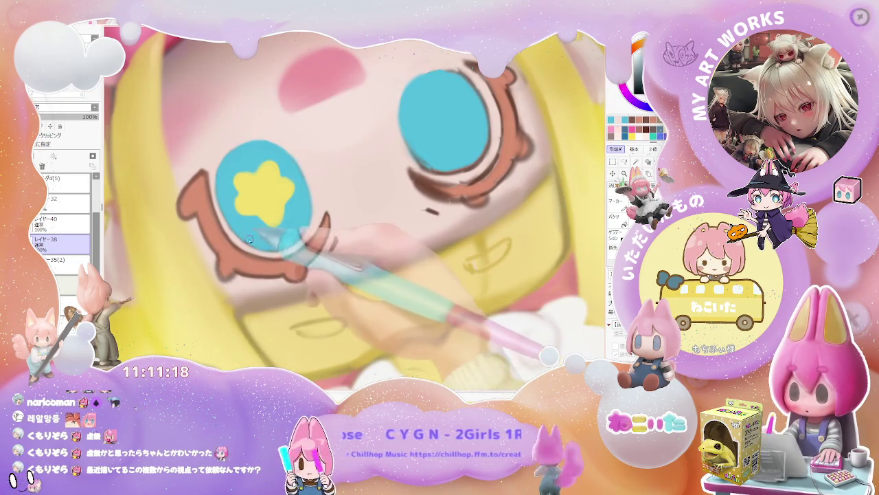
scroll(250, 237, "down", 2)
scroll(344, 286, "down", 2)
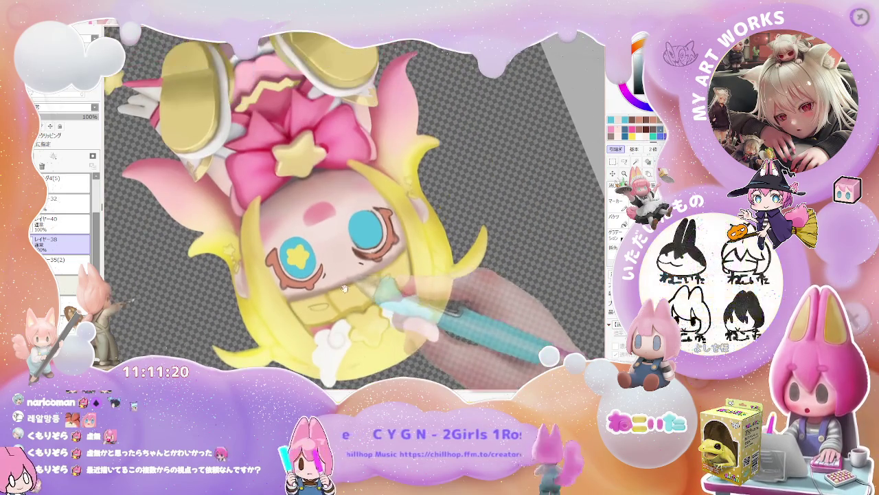
scroll(345, 286, "up", 1)
scroll(350, 282, "up", 1)
scroll(357, 275, "up", 1)
scroll(366, 261, "up", 2)
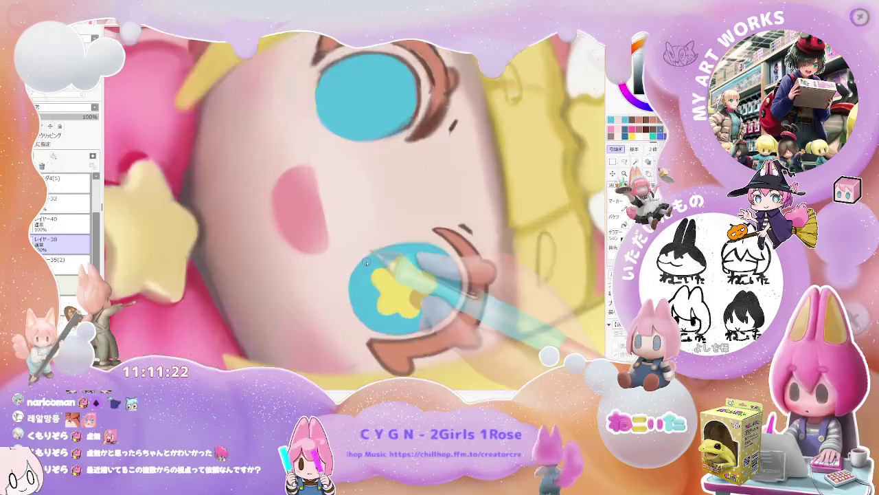
scroll(366, 260, "up", 2)
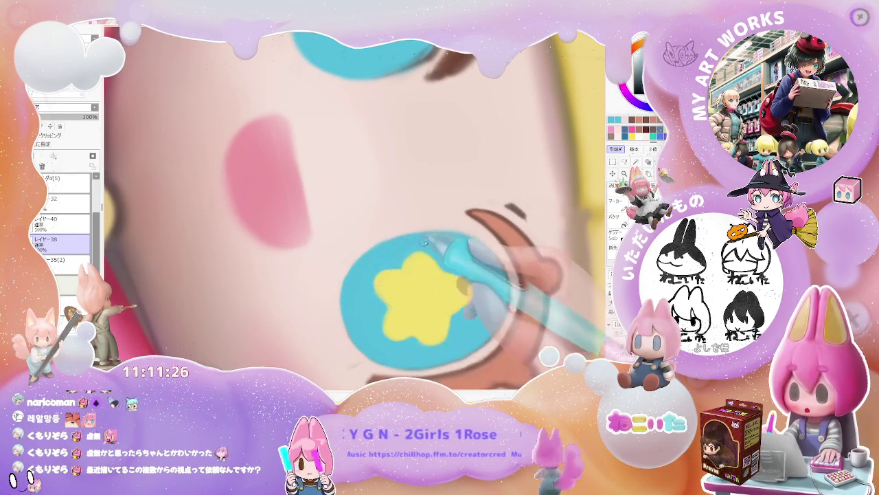
scroll(476, 290, "down", 2)
scroll(476, 290, "down", 2)
scroll(477, 288, "down", 2)
scroll(481, 296, "down", 2)
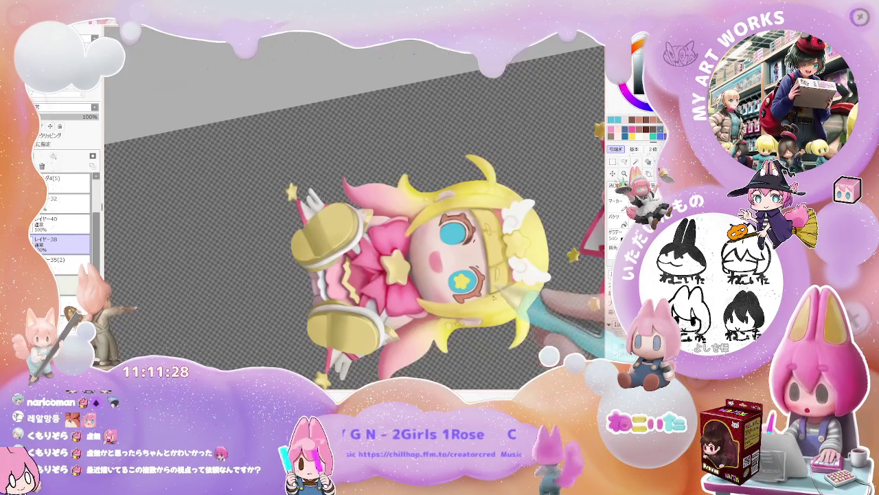
scroll(491, 306, "down", 1)
scroll(497, 311, "up", 2)
scroll(447, 313, "up", 2)
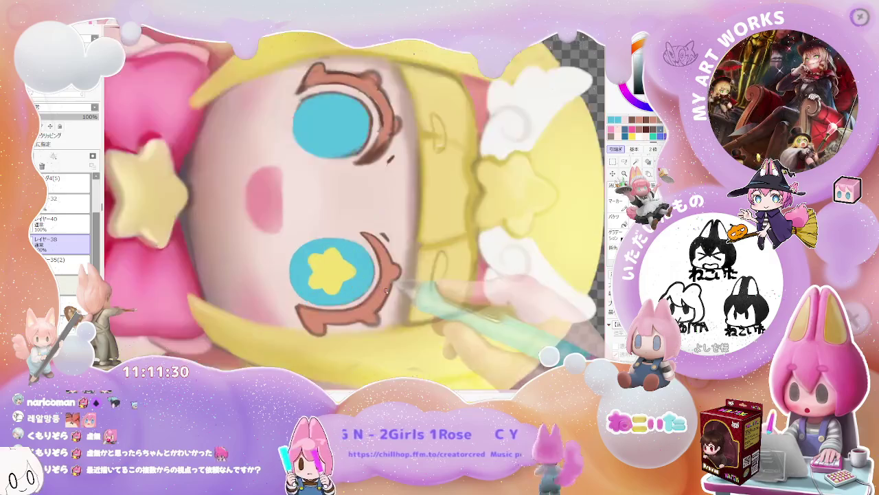
scroll(372, 318, "up", 2)
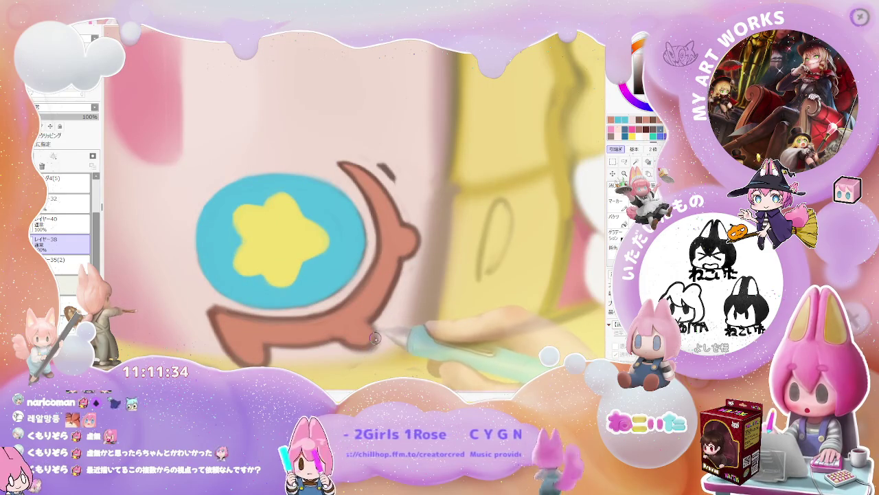
scroll(373, 318, "down", 2)
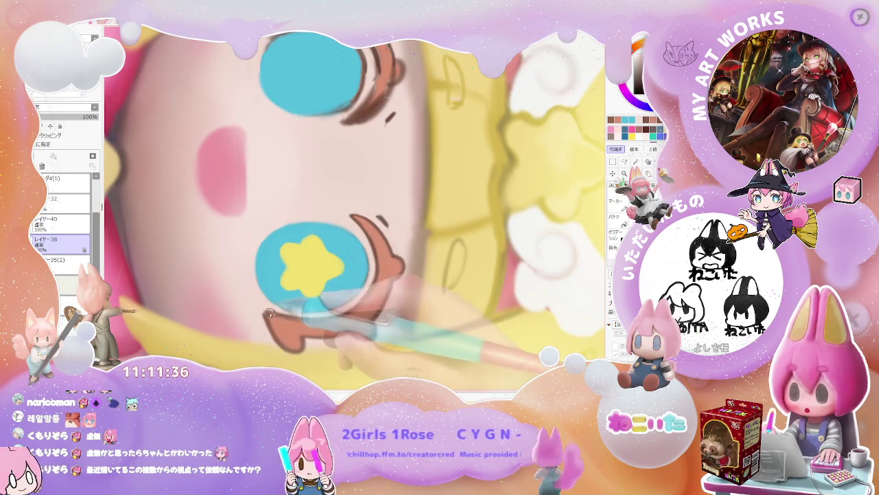
left_click_drag(275, 334, 302, 344)
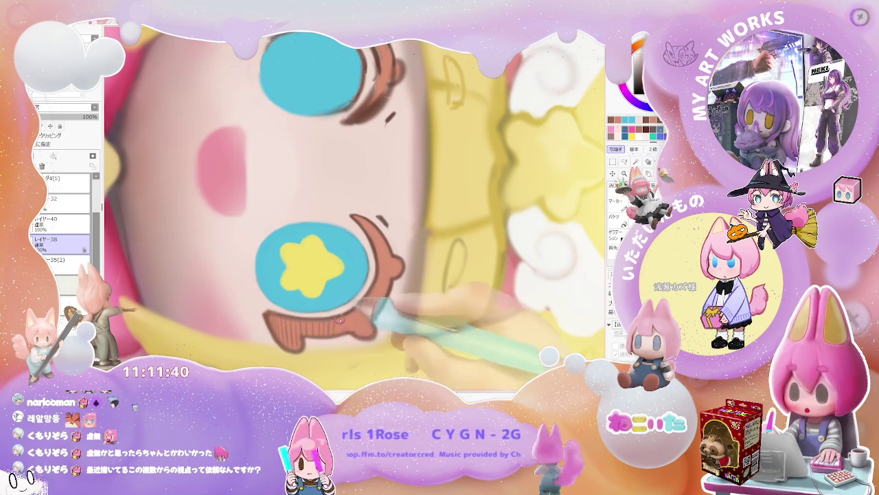
- Zoom in closer and shrink the brush with the [ key for fine lash detail
scroll(350, 322, "down", 1)
scroll(350, 319, "down", 1)
scroll(351, 310, "down", 1)
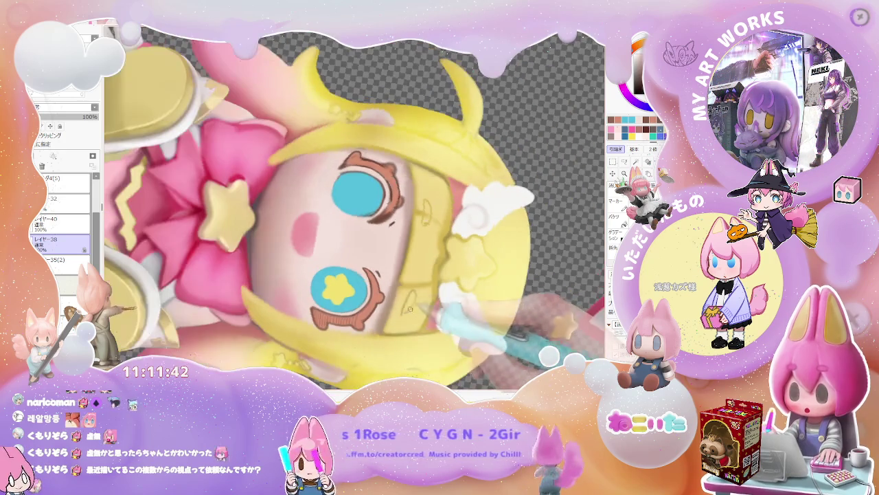
scroll(352, 298, "down", 1)
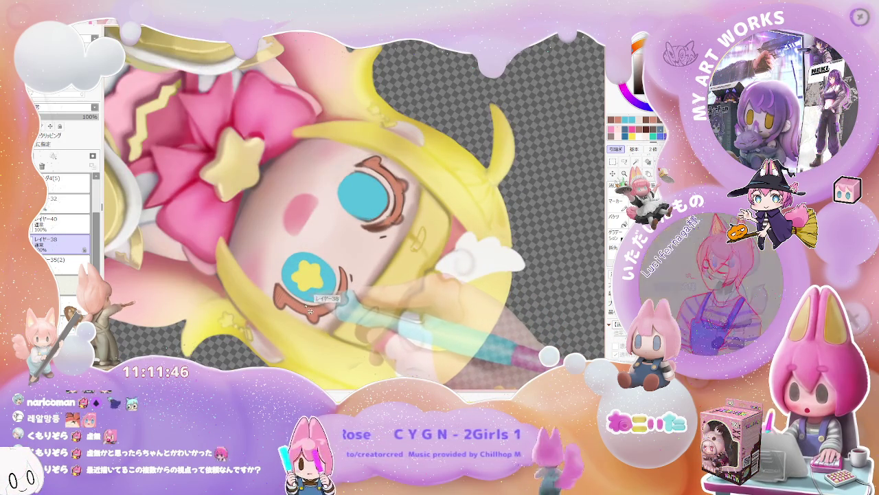
scroll(306, 313, "up", 1)
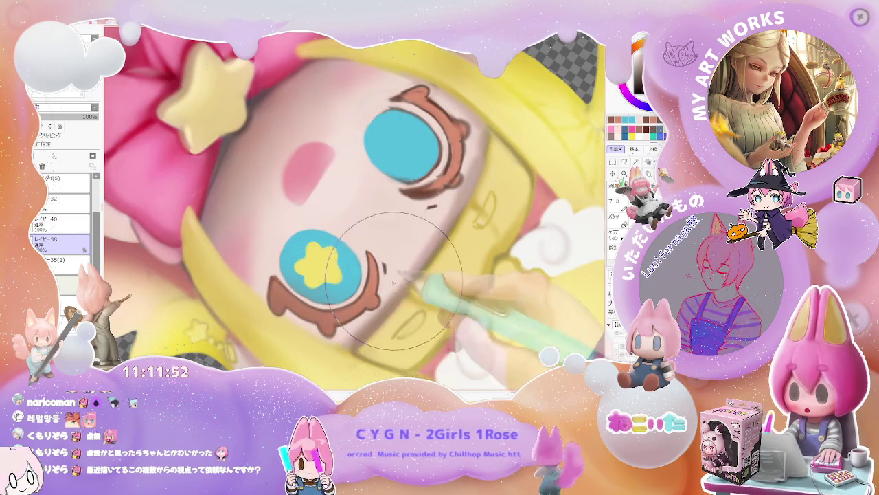
scroll(395, 282, "down", 1)
scroll(405, 282, "down", 1)
scroll(440, 282, "down", 1)
scroll(453, 282, "down", 1)
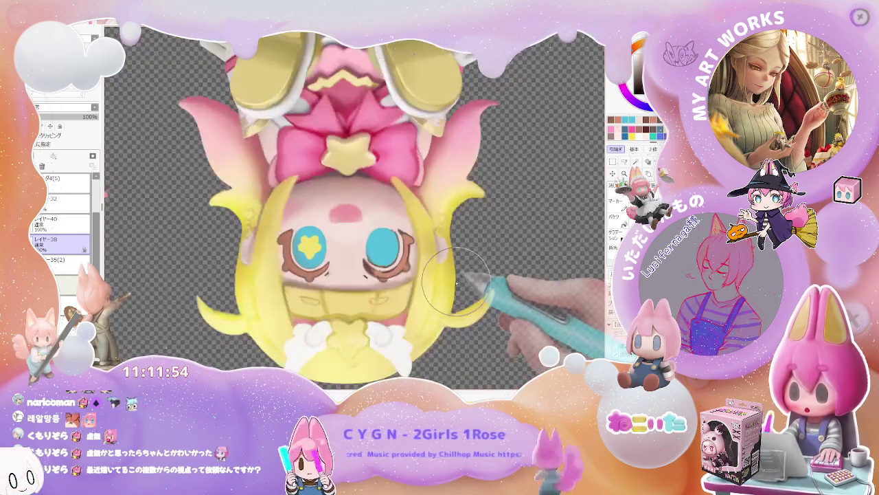
scroll(456, 282, "down", 1)
scroll(412, 275, "up", 2)
scroll(352, 272, "up", 1)
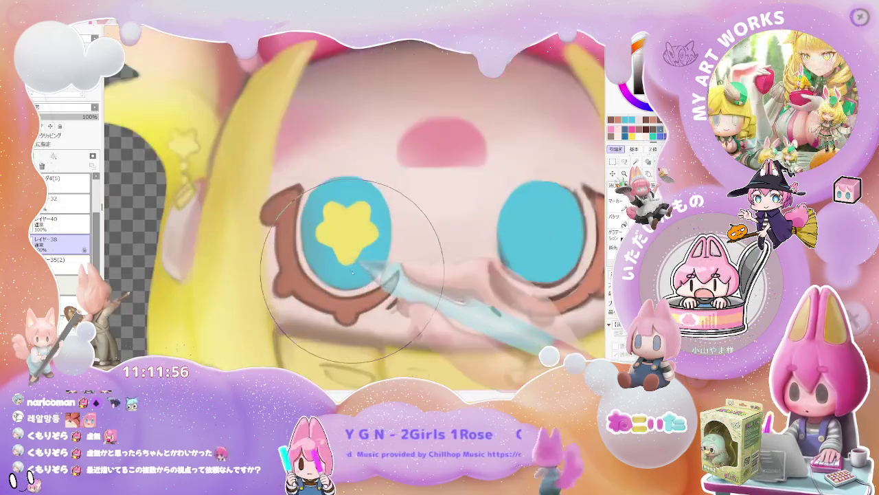
key("bracketleft")
key("bracketleft")
key("bracketleft")
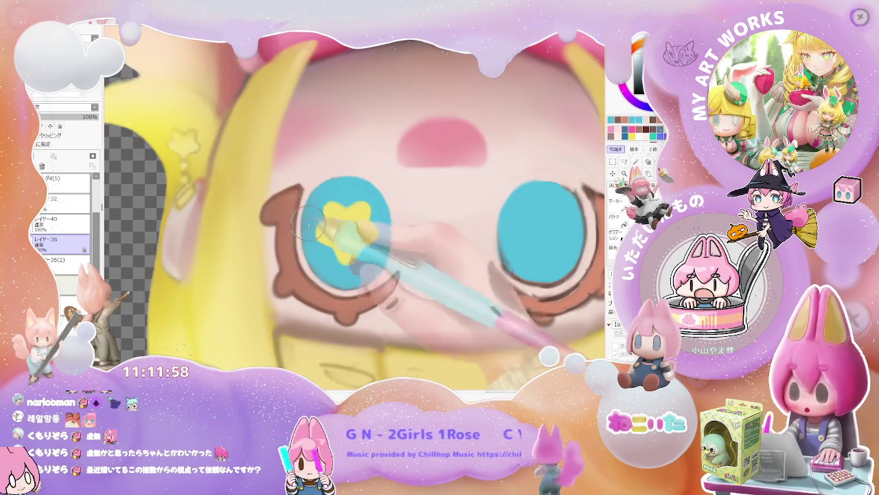
scroll(350, 263, "down", 1)
scroll(368, 260, "down", 1)
scroll(371, 262, "down", 1)
scroll(392, 282, "down", 1)
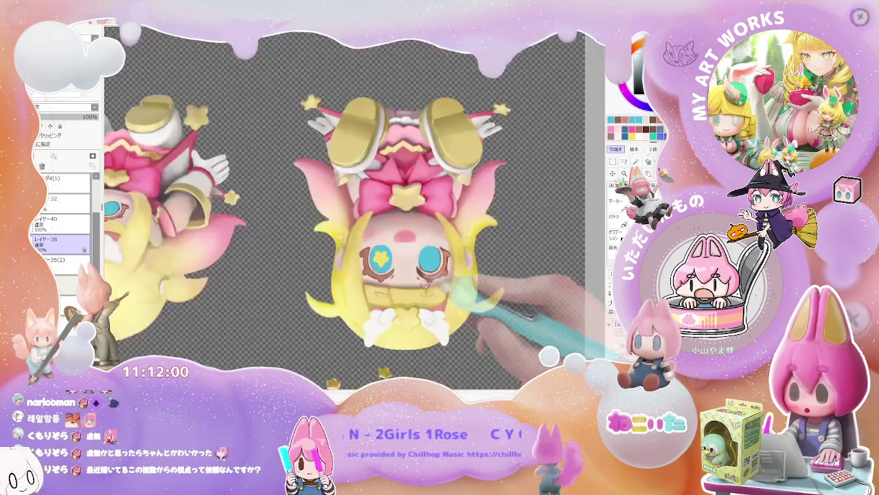
scroll(406, 297, "down", 1)
scroll(419, 313, "down", 2)
- Rotate the view so the chibi stands upright and marquee-select the right eye area
mouse_move(424, 318)
left_mouse_down()
mouse_move(368, 273)
mouse_move(371, 330)
left_mouse_up()
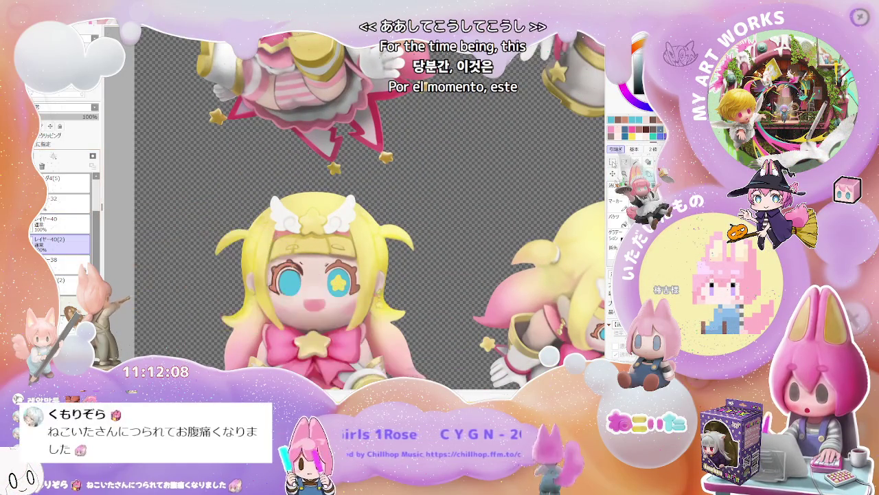
scroll(318, 261, "up", 2)
left_click_drag(321, 246, 369, 326)
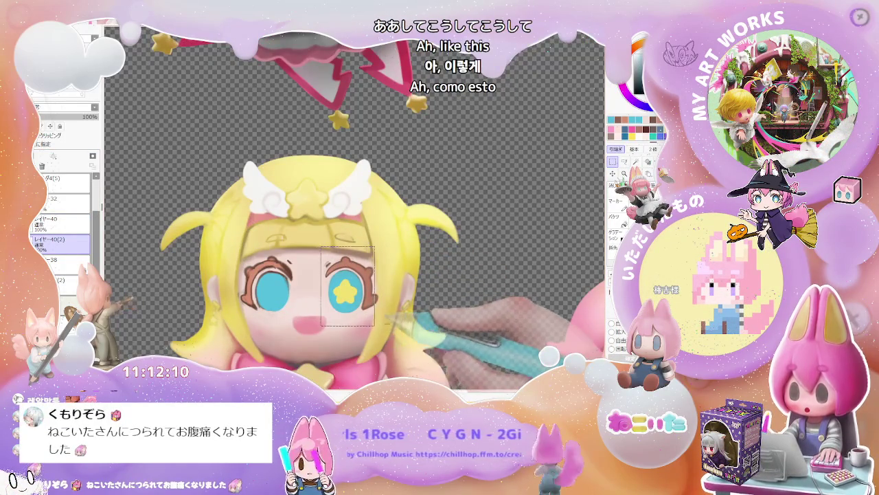
scroll(328, 257, "up", 2)
scroll(328, 256, "up", 1)
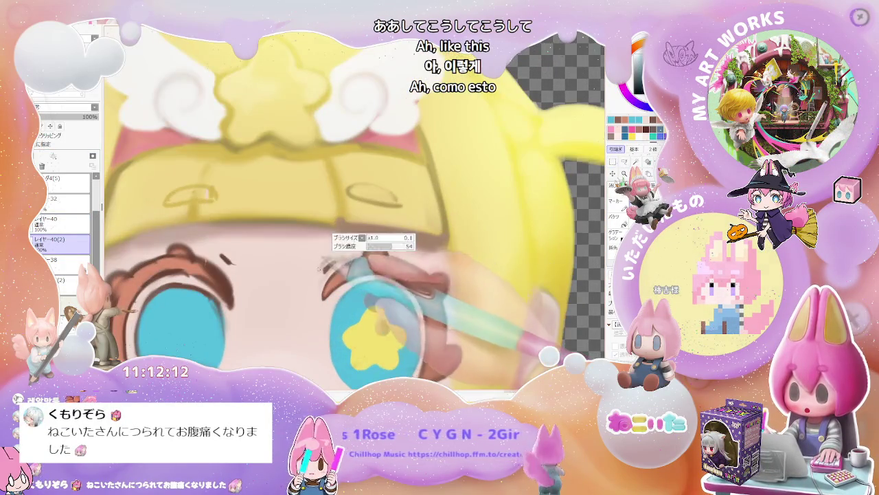
- Check layer レイヤー38, pick the Lasso tool, and return to eye-colour layer レイヤー40(2)
left_click(331, 258, "ctrl")
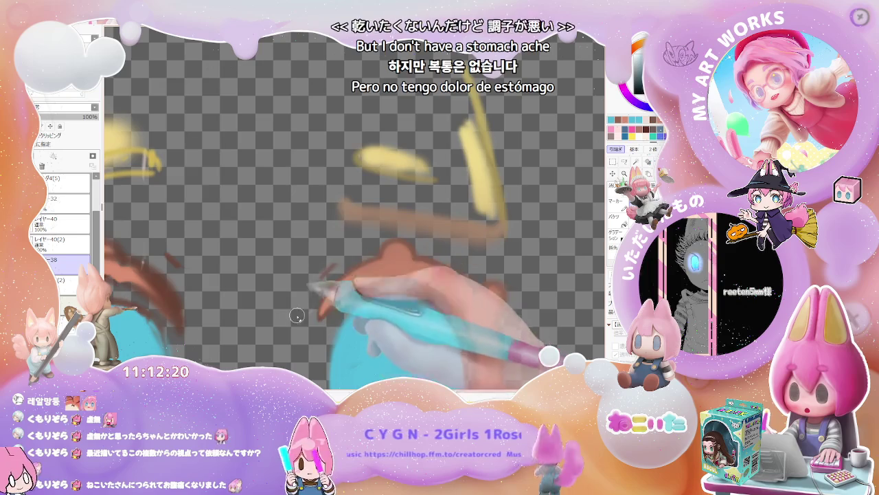
scroll(302, 299, "down", 2)
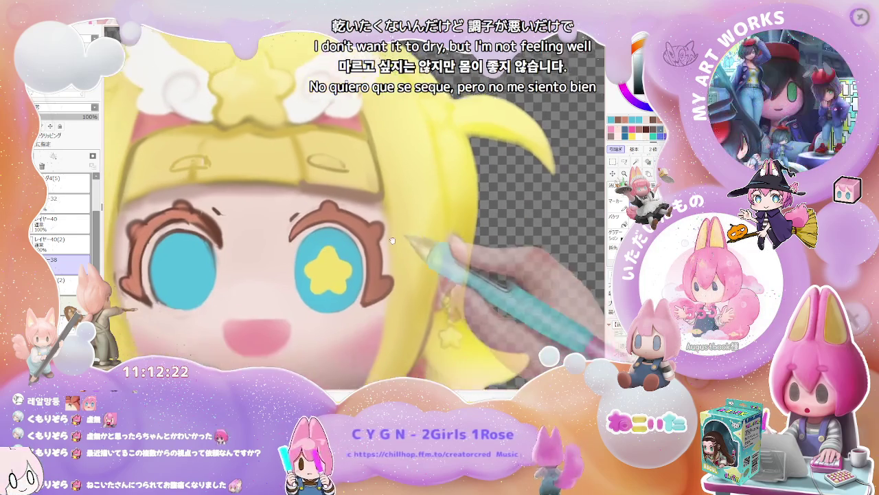
left_click(624, 162)
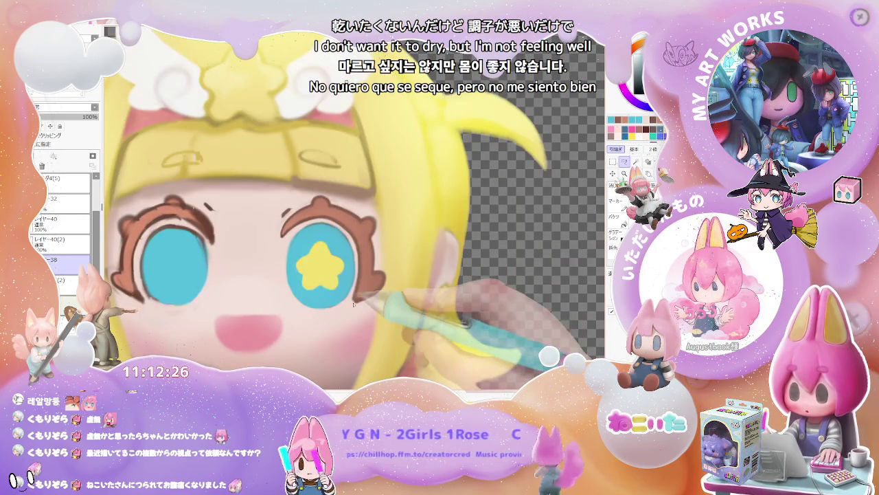
left_click(72, 246)
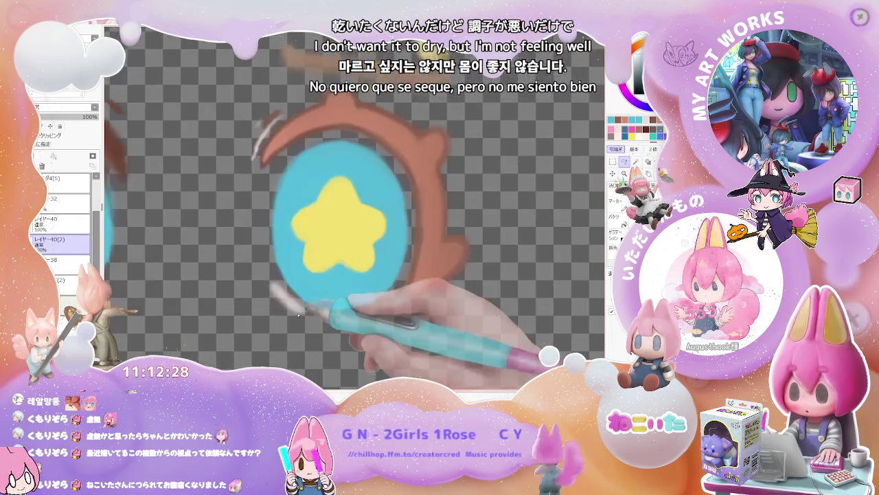
- Lasso and delete the stray white stroke beside the star eye, then deselect
left_click_drag(261, 276, 297, 337)
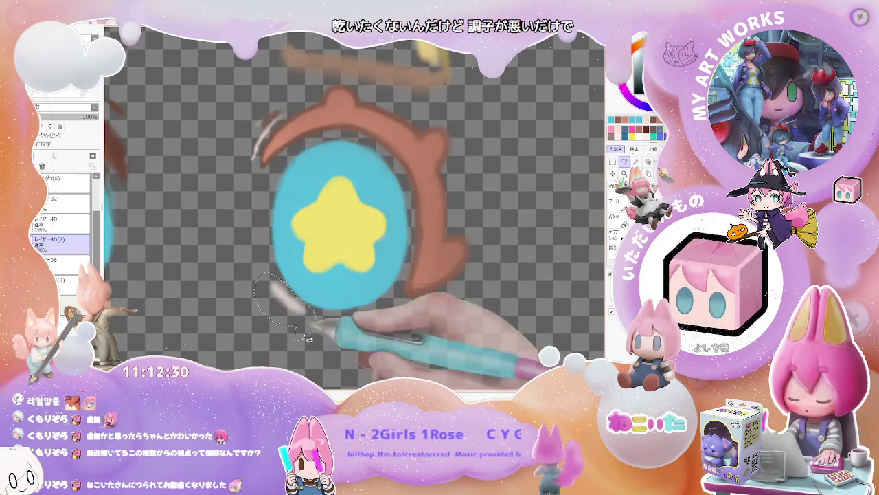
scroll(234, 273, "up", 2)
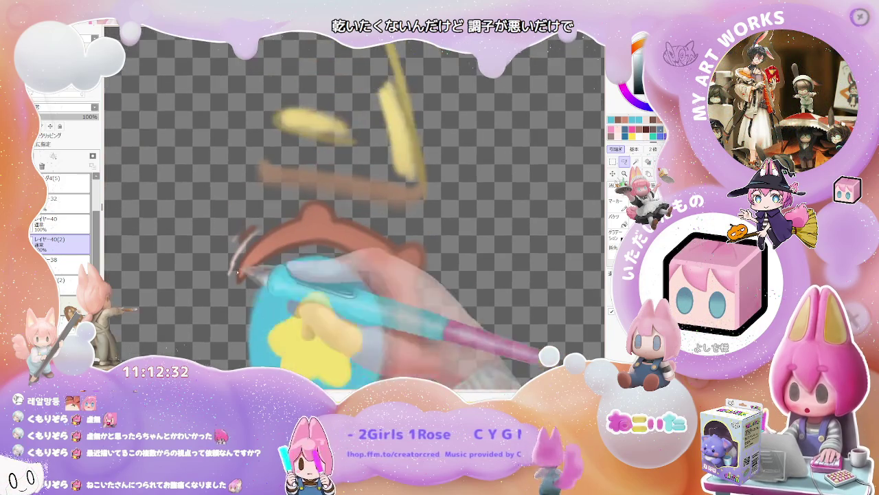
left_click_drag(234, 274, 269, 226)
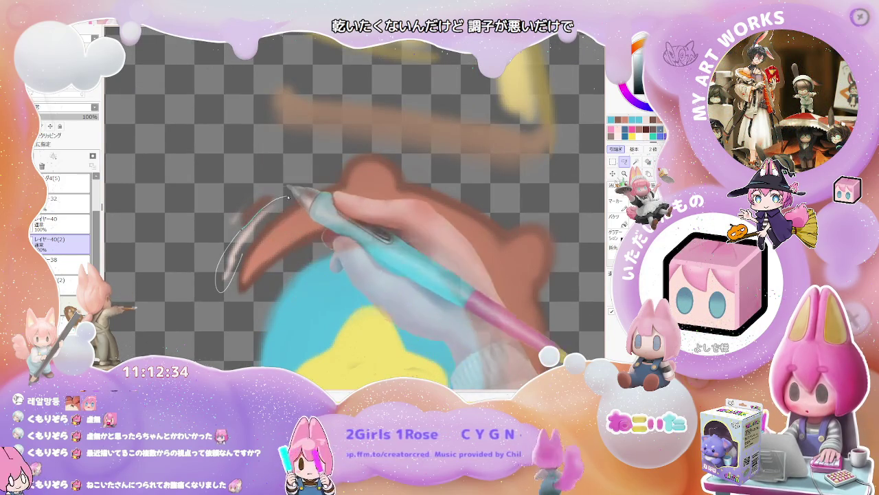
key("Delete")
key("ctrl+d")
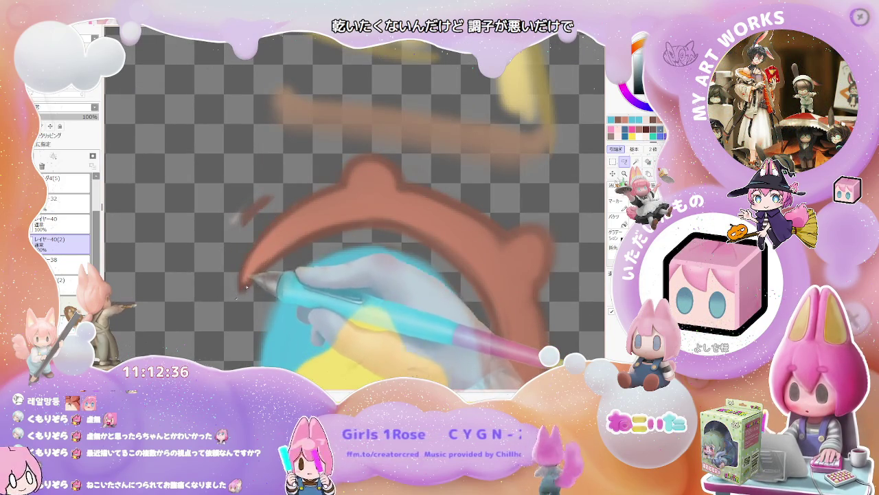
- Lasso and delete the stray yellow and brown strokes near the eye
scroll(228, 236, "down", 1)
scroll(268, 234, "down", 1)
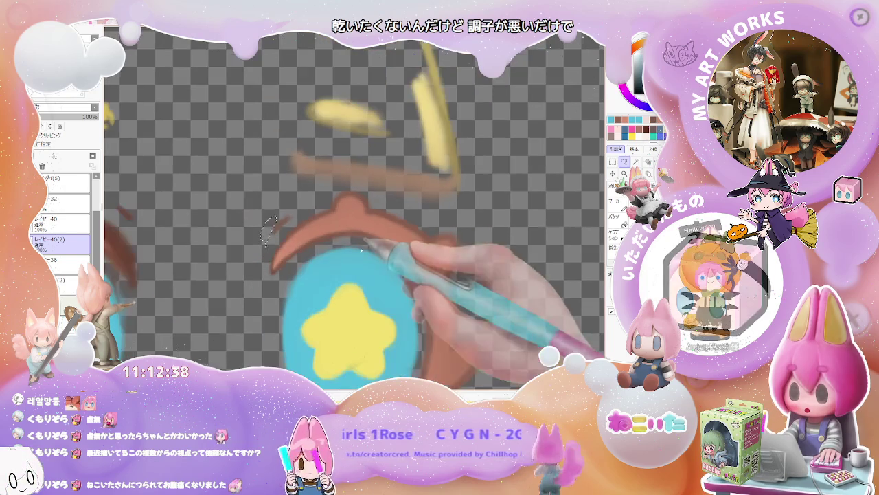
scroll(418, 206, "down", 1)
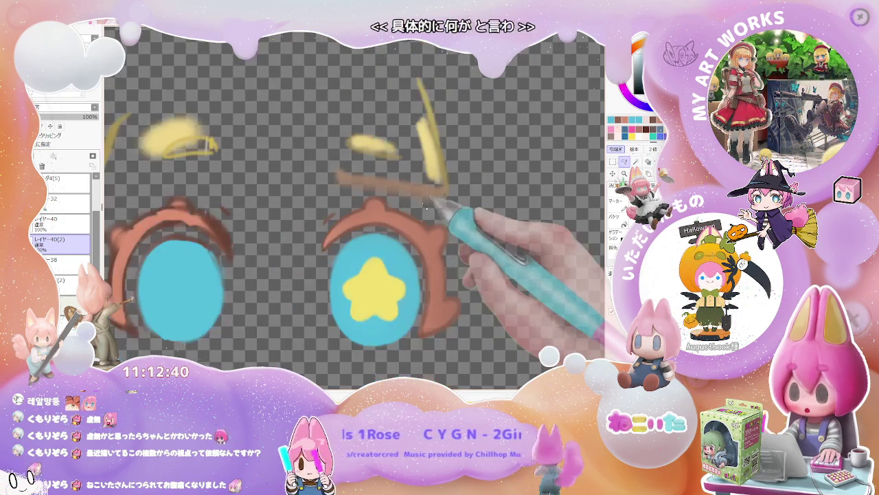
scroll(411, 208, "down", 1)
mouse_move(364, 259)
left_mouse_down()
mouse_move(397, 121)
mouse_move(364, 259)
left_mouse_up()
key("Delete")
- Copy the whole star eye and paste it onto a new layer
scroll(422, 303, "down", 1)
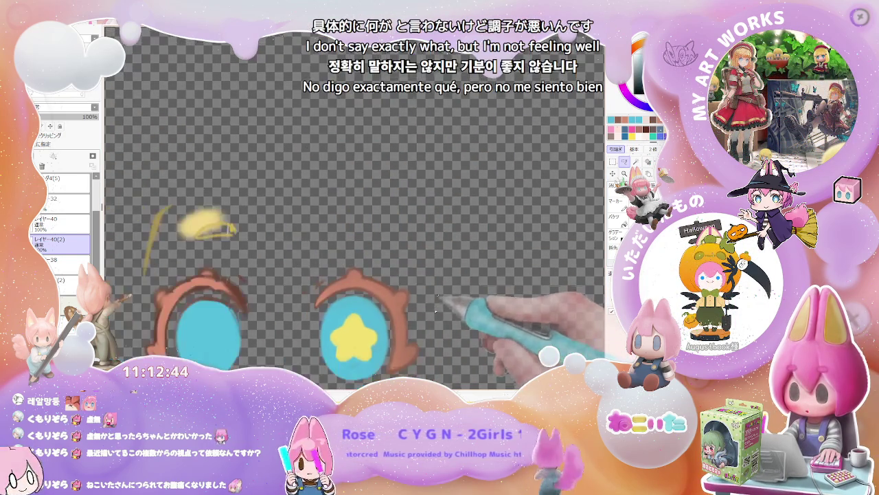
scroll(423, 327, "down", 1)
left_click_drag(423, 327, 403, 279)
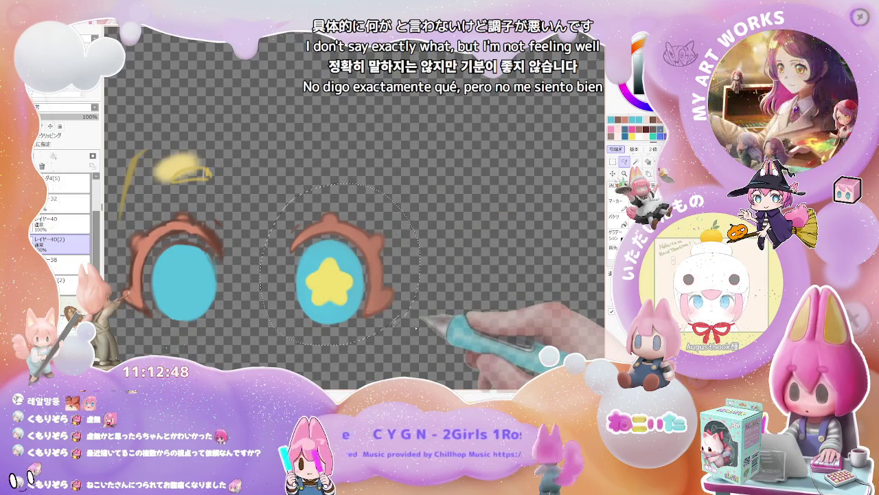
key("ctrl+c")
key("ctrl+v")
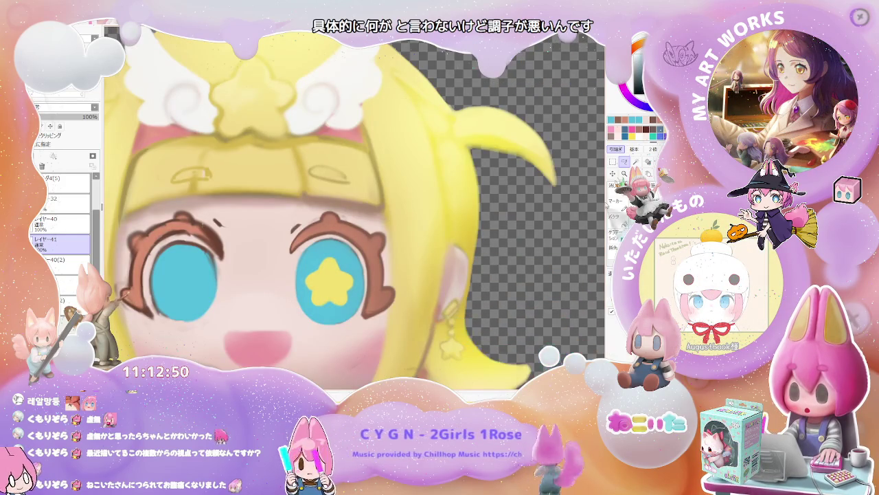
- Transform the pasted star-eye copy onto the left eye, align it, and apply
left_click_drag(371, 281, 323, 274)
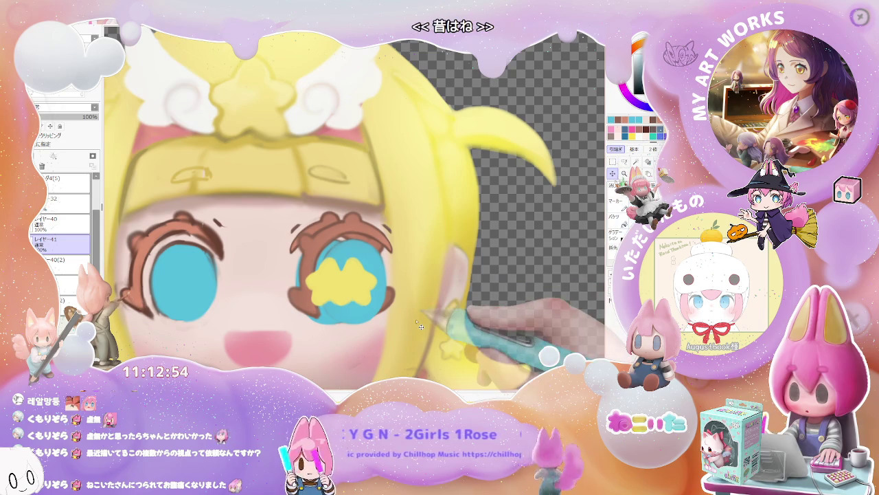
key("ctrl+t")
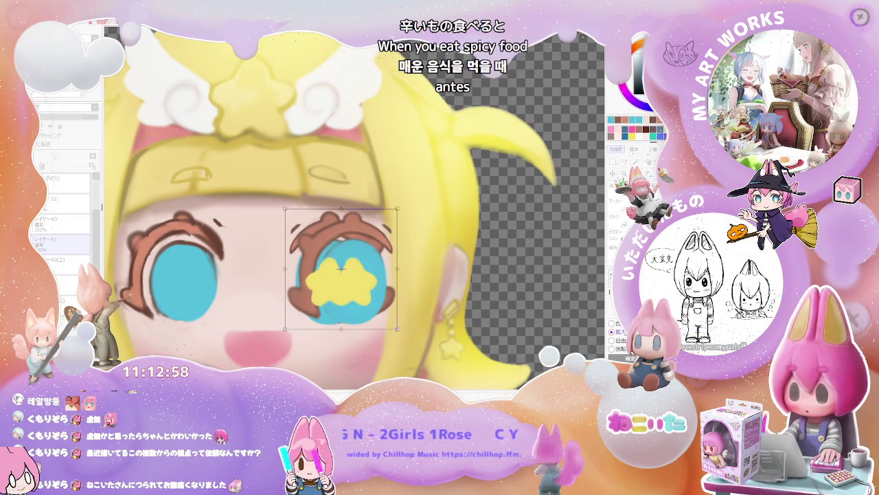
left_click_drag(341, 268, 174, 269)
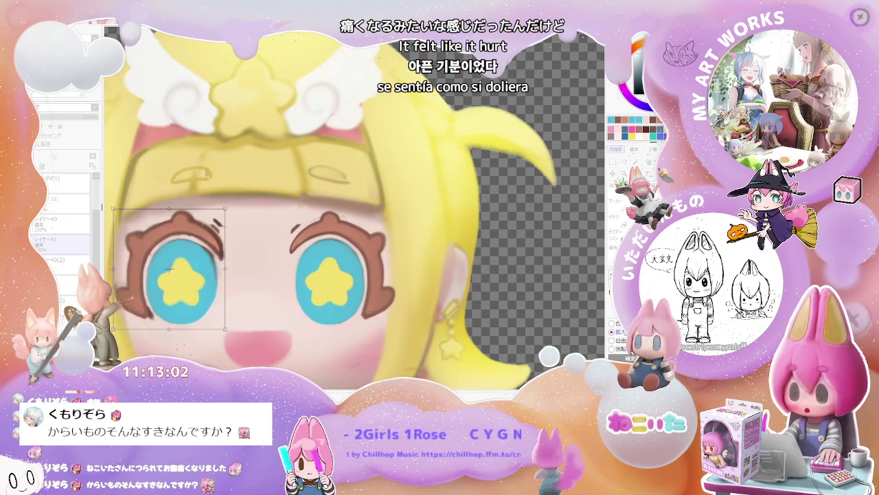
left_click_drag(169, 269, 171, 269)
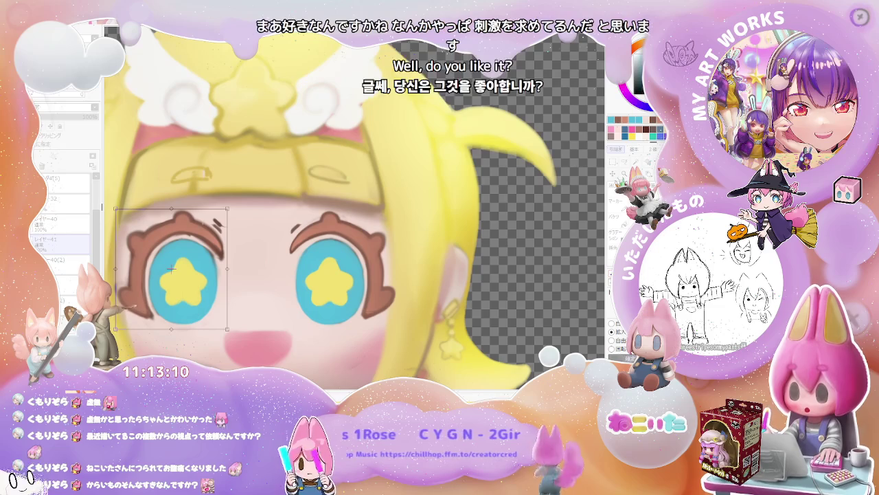
key("Return")
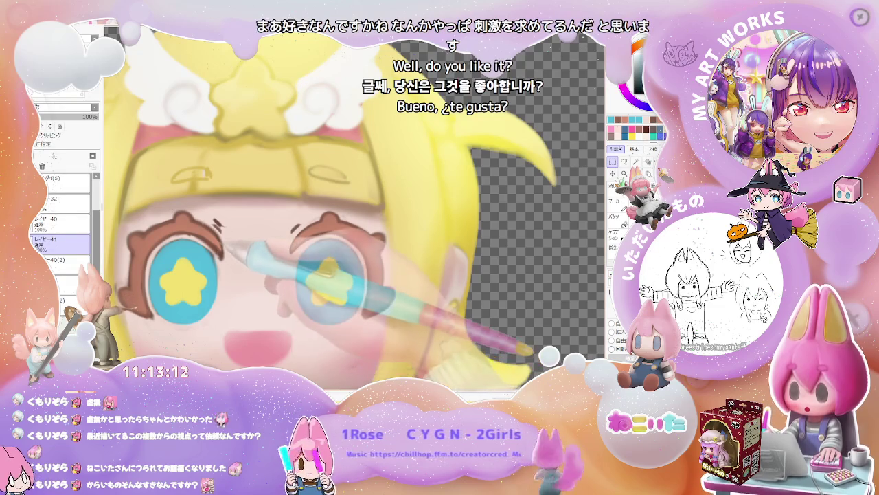
- Delete the old left-eye outline from layer レイヤー40(2)
left_click(62, 260)
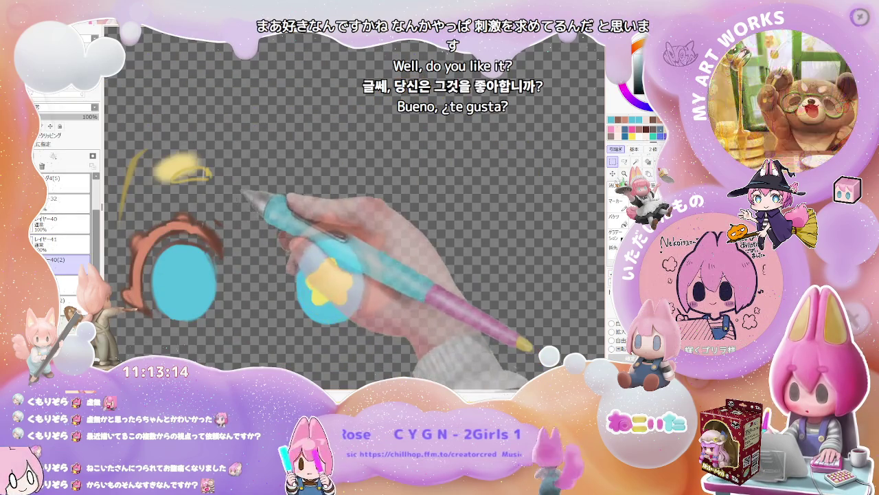
scroll(229, 232, "down", 1)
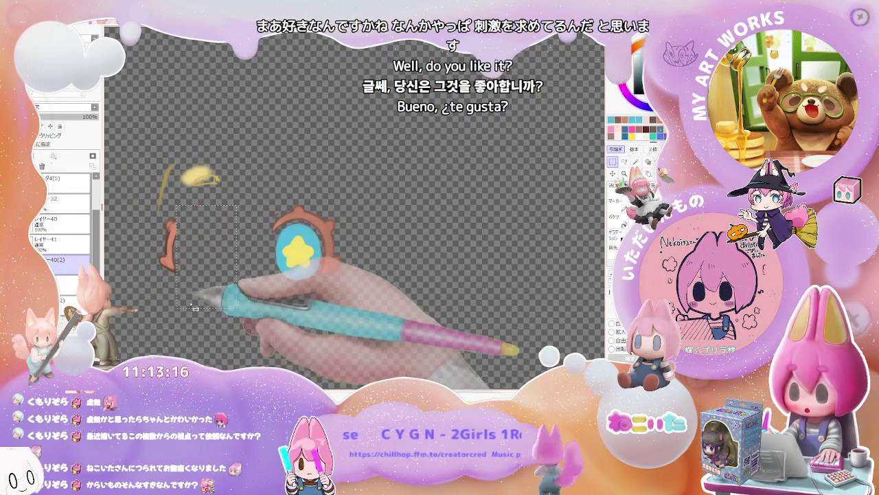
scroll(229, 231, "up", 1)
left_click_drag(153, 185, 203, 286)
key("Delete")
- Reselect the remaining old left-eye area, then undo and redo to keep the star eye
scroll(240, 318, "down", 1)
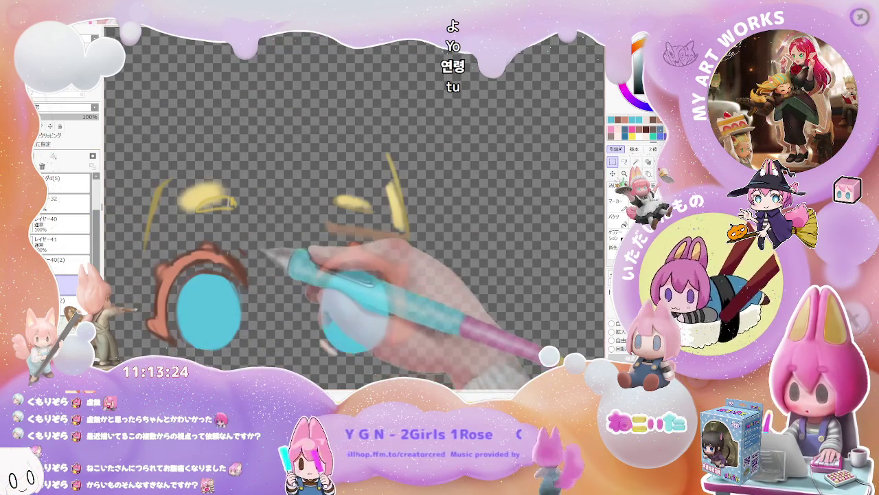
left_click_drag(187, 253, 261, 360)
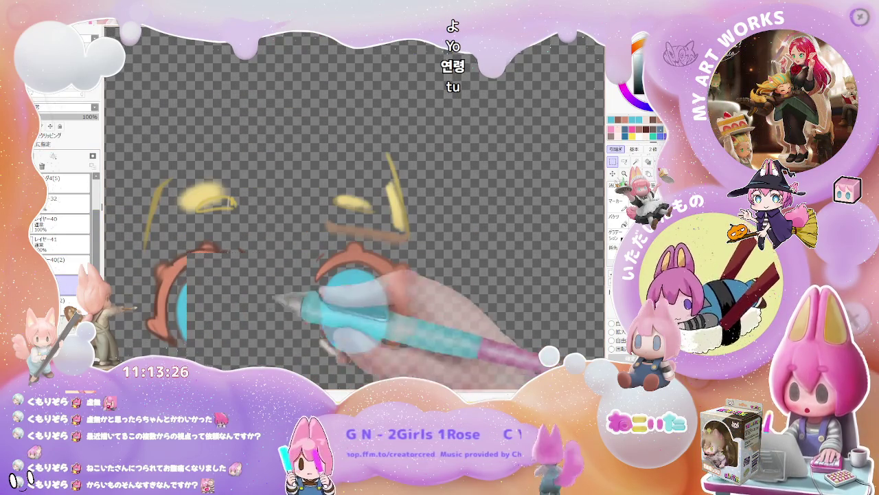
left_click_drag(198, 242, 262, 309)
key("ctrl+z")
key("ctrl+y")
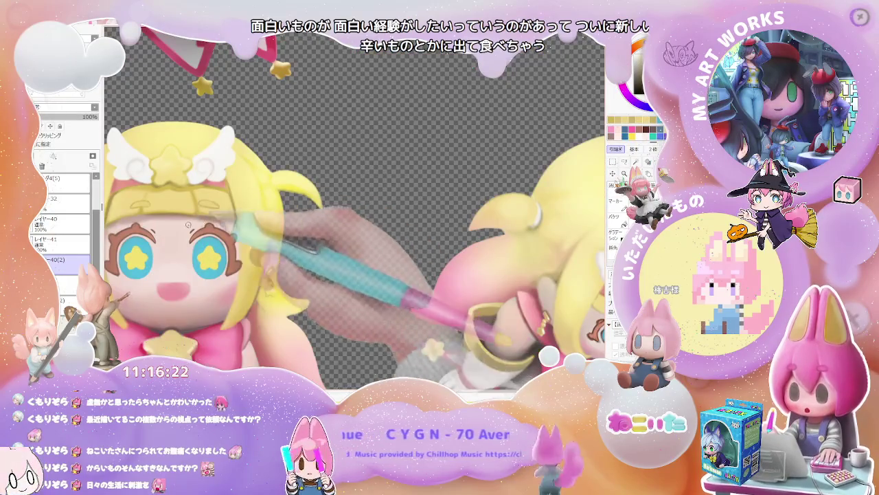
- Draw a small yellow highlight stroke near the eyes, then undo the misplaced stroke
mouse_move(226, 183)
left_mouse_down()
mouse_move(233, 214)
mouse_move(217, 206)
left_mouse_up()
key("ctrl+z")
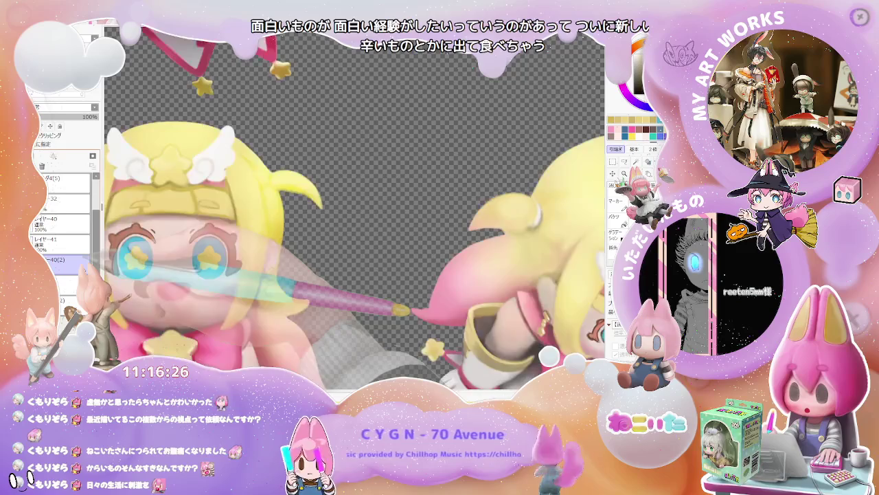
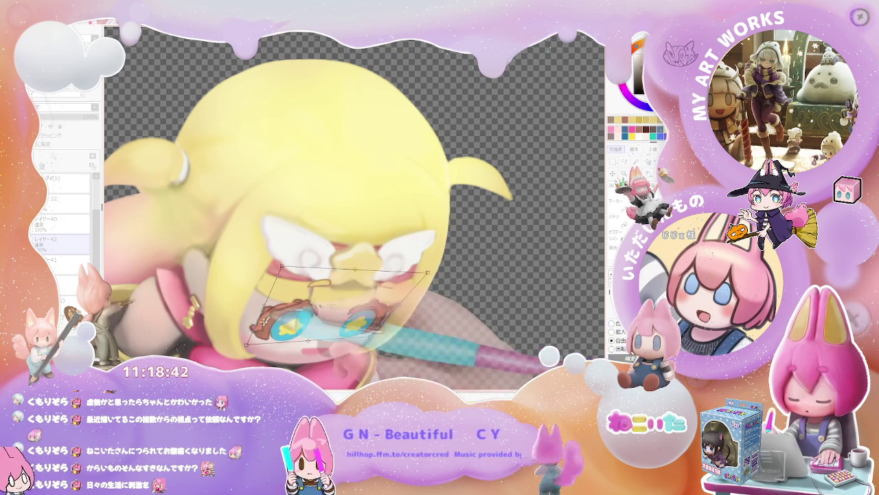
- Nudge the star eyes' top-left and top-right corners inward for a subtle perspective on the leaning face
left_click_drag(277, 262, 270, 266)
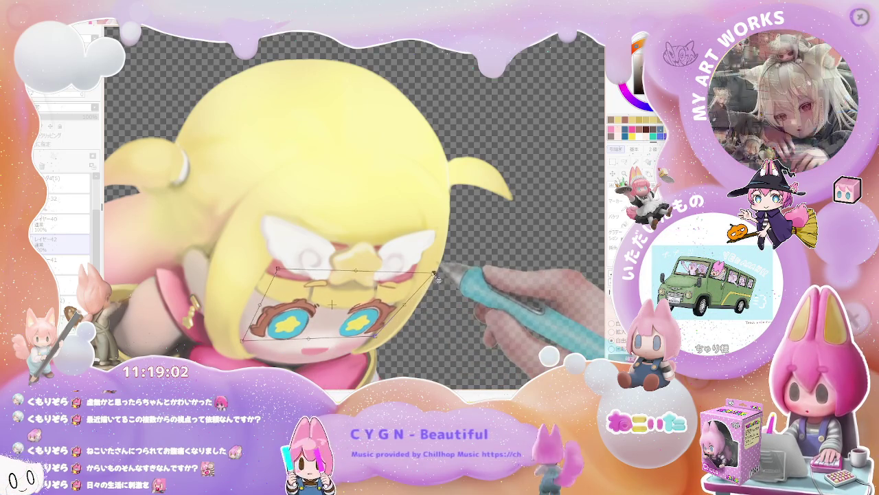
left_click_drag(438, 278, 431, 275)
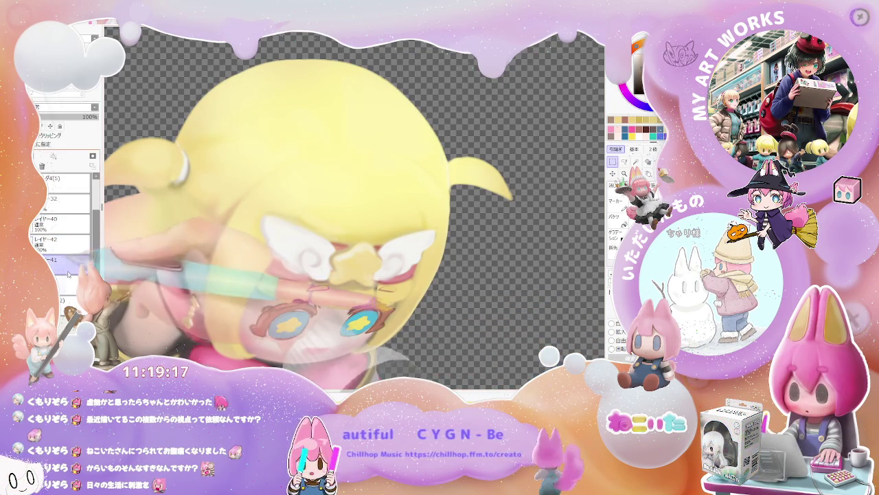
- Box-select the crouching pose's face parts and transform them from layer 42
left_click(61, 261)
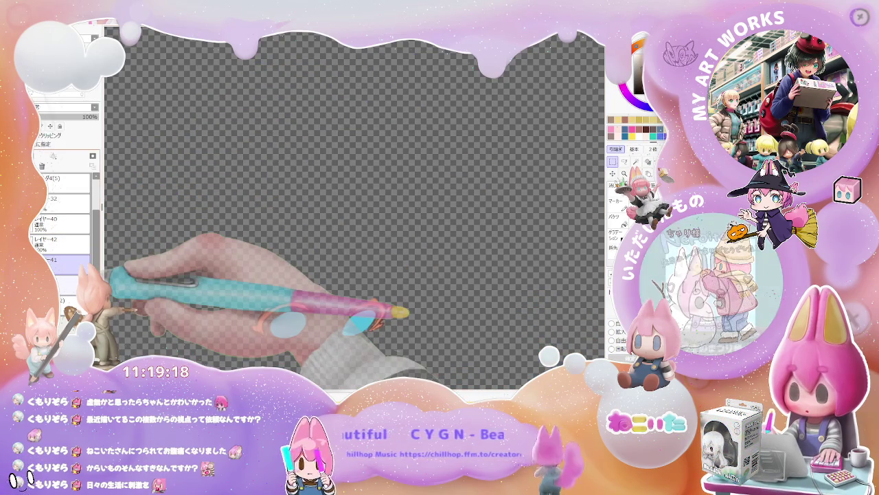
left_click(65, 282)
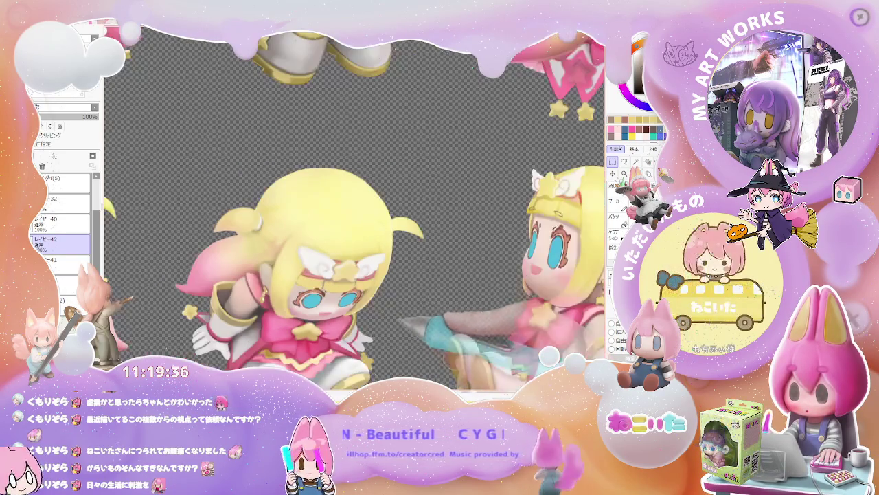
mouse_move(385, 265)
left_mouse_down()
mouse_move(267, 342)
mouse_move(262, 320)
left_mouse_up()
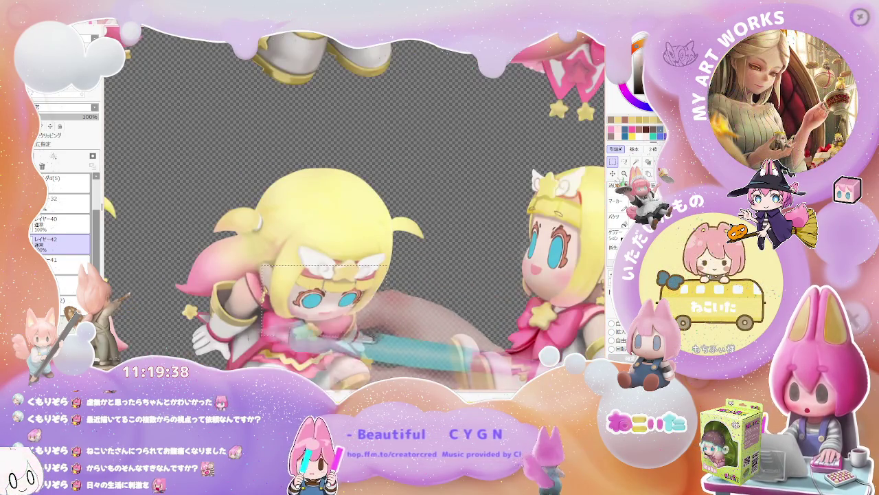
left_click(62, 259)
left_click(62, 241)
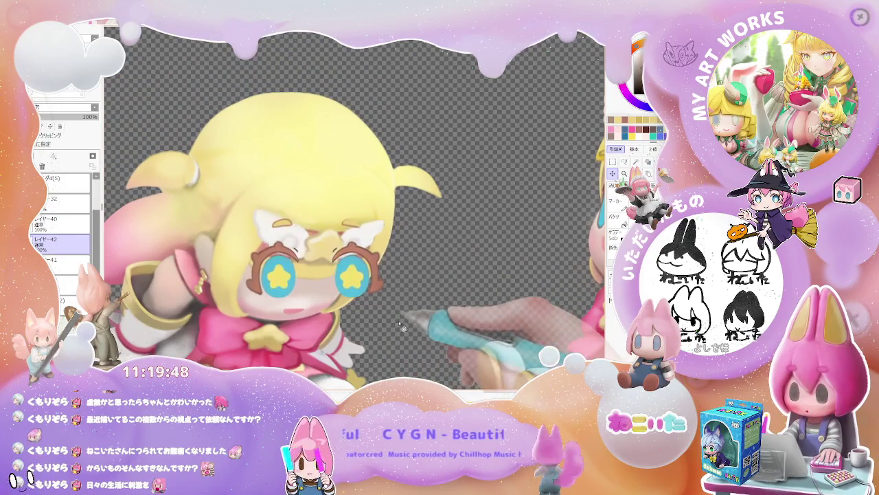
key("ctrl+t")
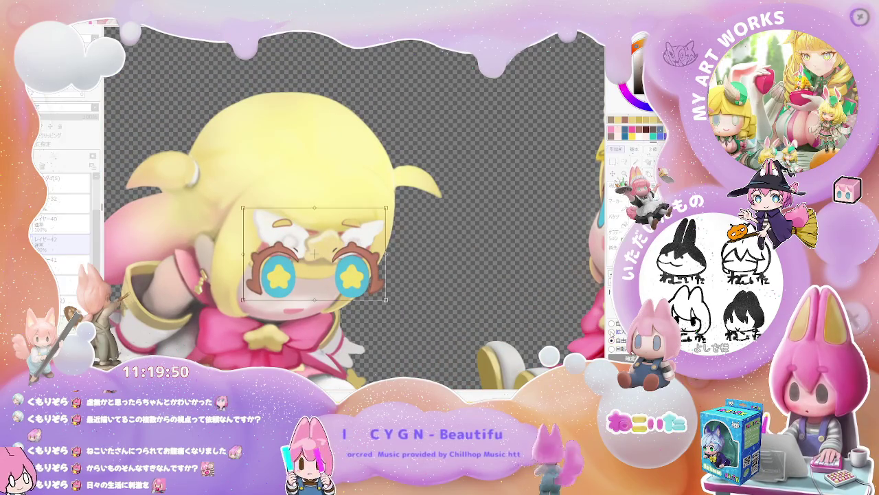
- Skew the eyes and brows through all four corners to follow the crouching pose's downward-tilted face
mouse_move(386, 302)
left_mouse_down()
mouse_move(396, 220)
mouse_move(367, 244)
left_mouse_up()
left_click_drag(243, 207, 268, 245)
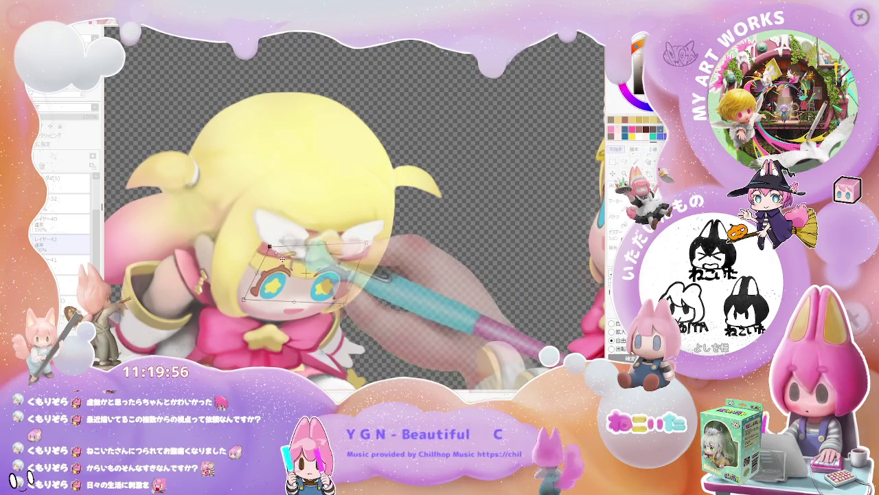
left_click_drag(243, 300, 233, 297)
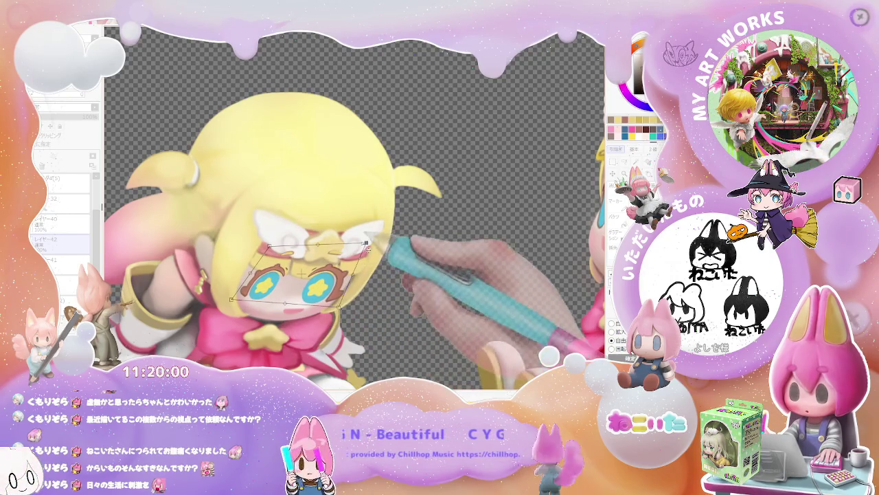
left_click_drag(376, 252, 371, 255)
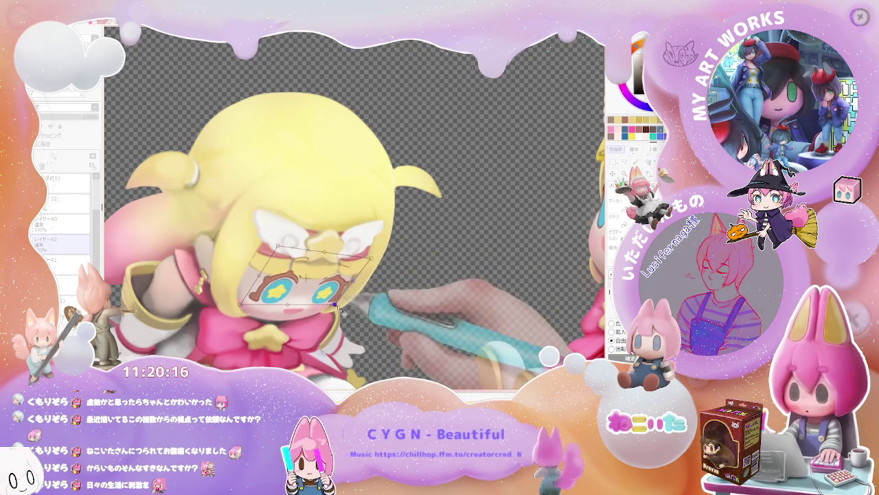
scroll(352, 307, "down", 3)
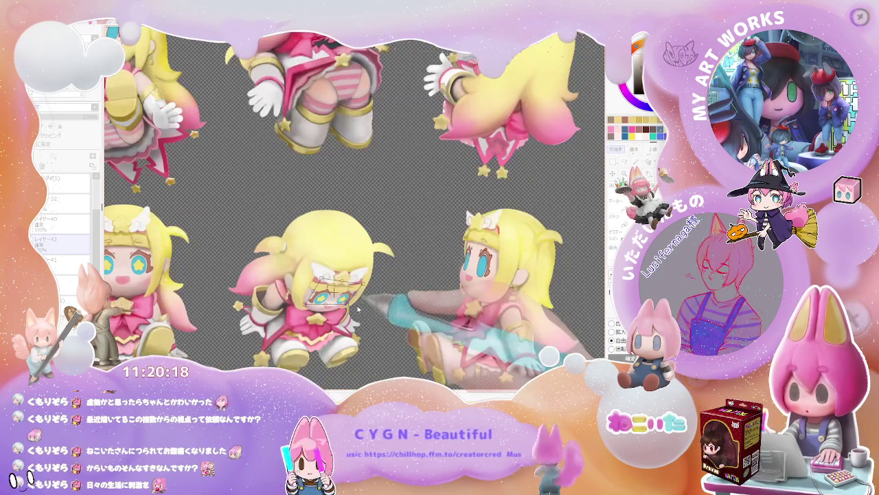
- Shift the eyes' bottom edge right and pull the right side in, with the view rotated about 60°
scroll(357, 310, "up", 3)
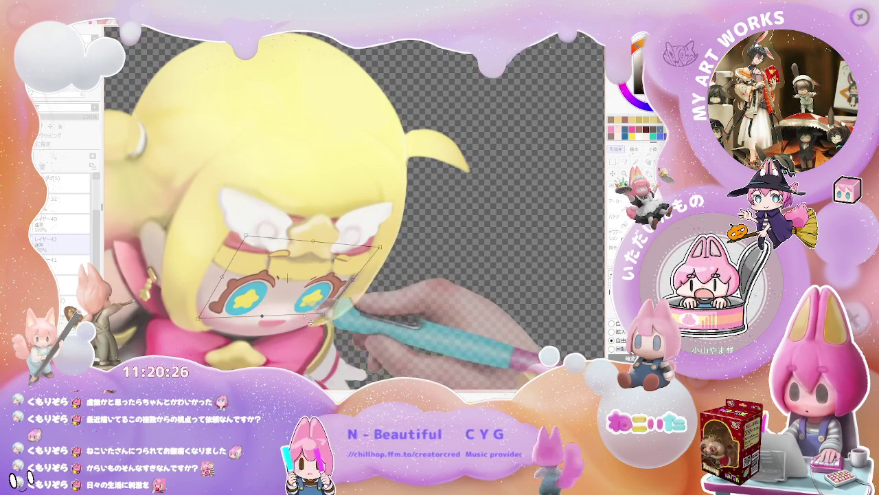
left_click_drag(270, 324, 278, 323)
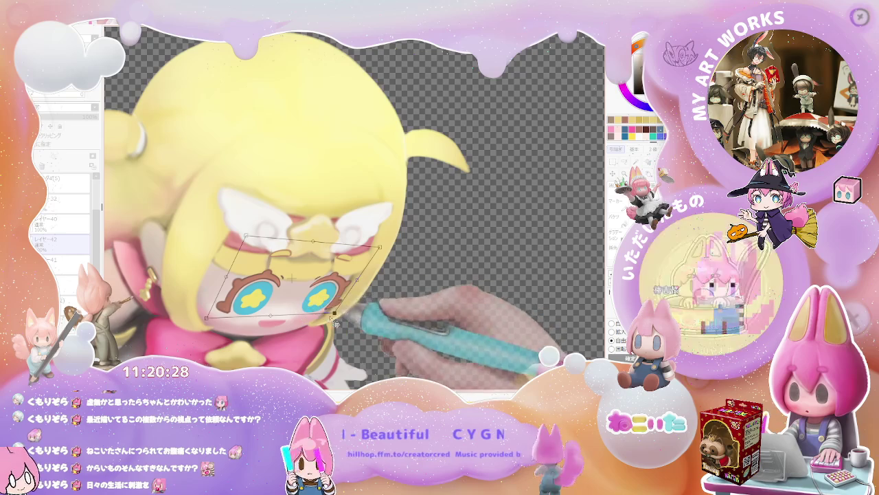
left_click_drag(360, 286, 354, 285)
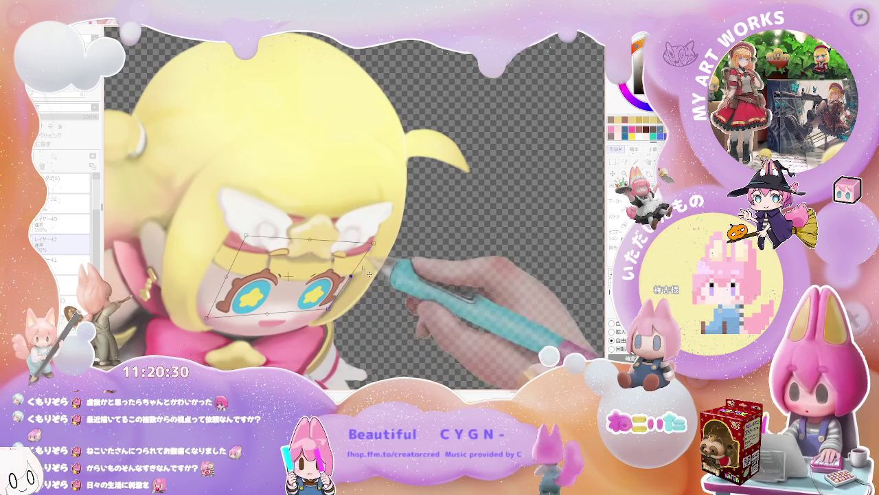
left_click_drag(389, 250, 424, 324)
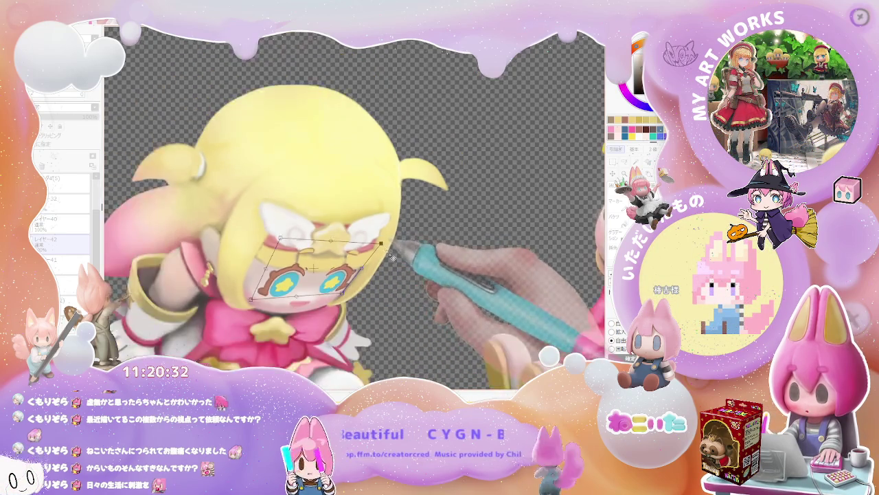
scroll(424, 325, "up", 2)
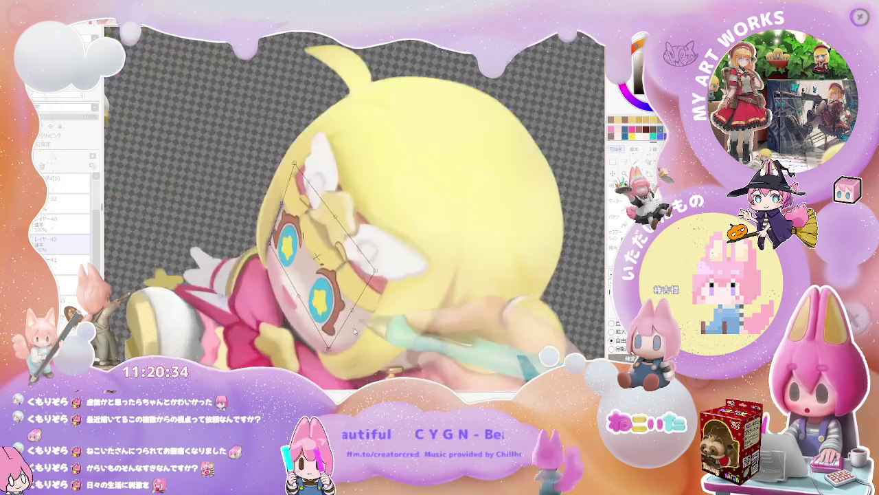
scroll(398, 319, "up", 2)
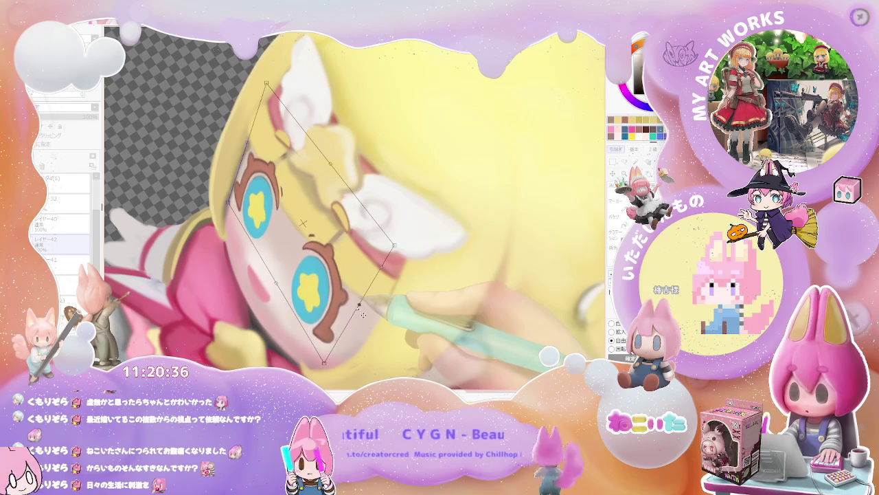
scroll(373, 305, "down", 2)
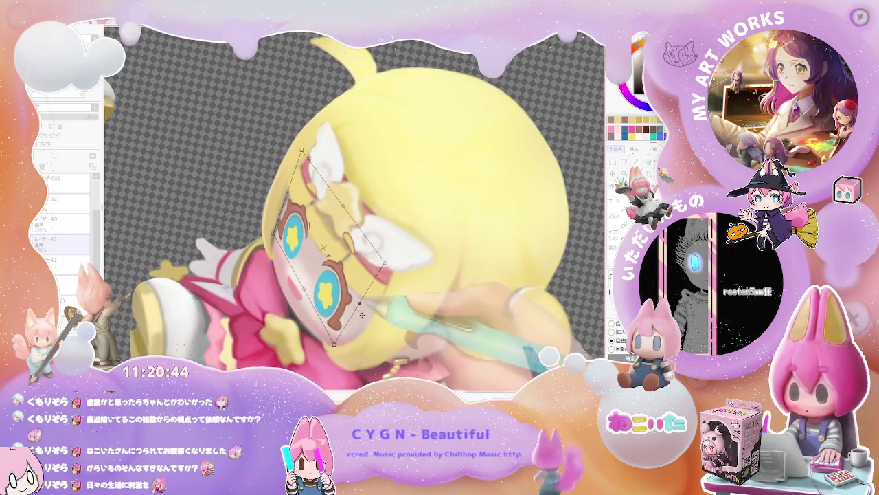
- With the view upright and mirrored, lower the eyes' upper-right corner and narrow the right side
key("Delete")
key("Delete")
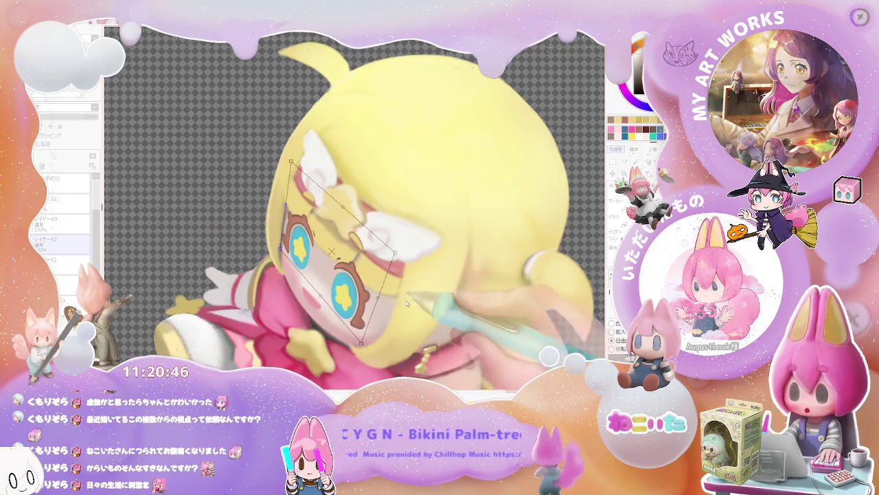
key("Delete")
key("Delete")
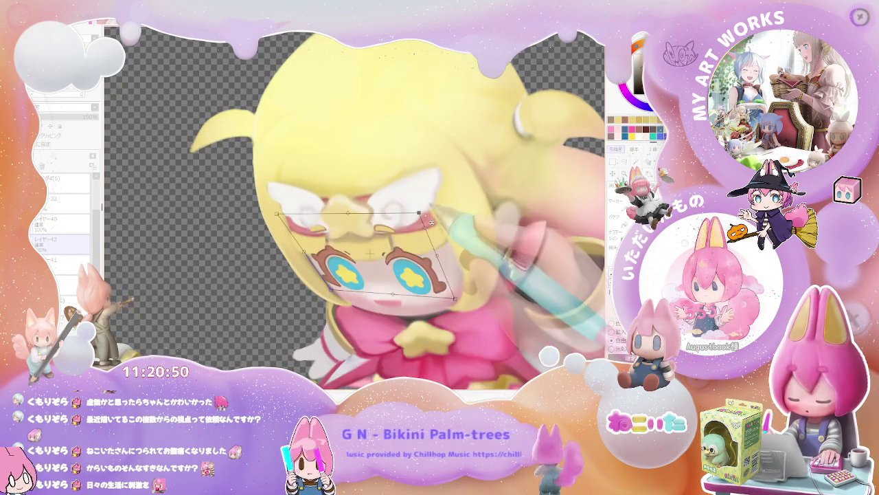
key("h")
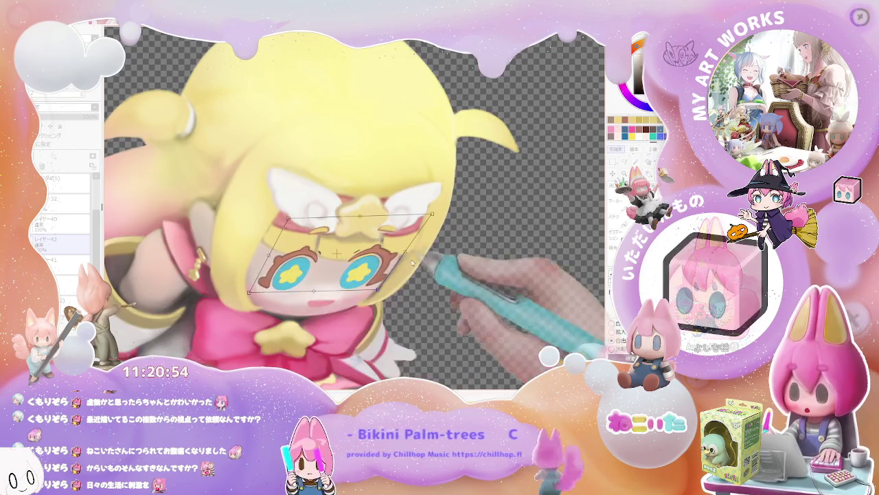
left_click_drag(436, 221, 434, 233)
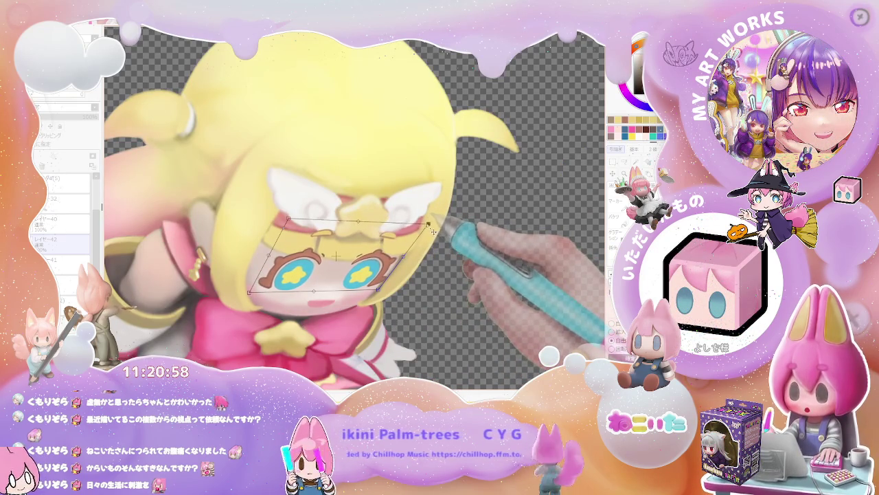
left_click_drag(416, 263, 414, 263)
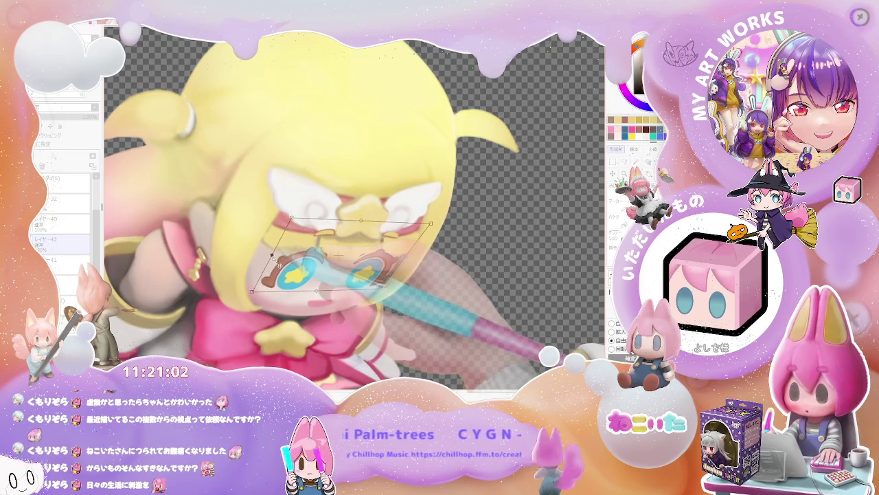
- Stretch the crouching pose's eyes slightly right at the bottom-right handle and commit the distortion
scroll(279, 265, "down", 1)
scroll(322, 268, "down", 2)
scroll(371, 271, "down", 2)
scroll(416, 276, "down", 1)
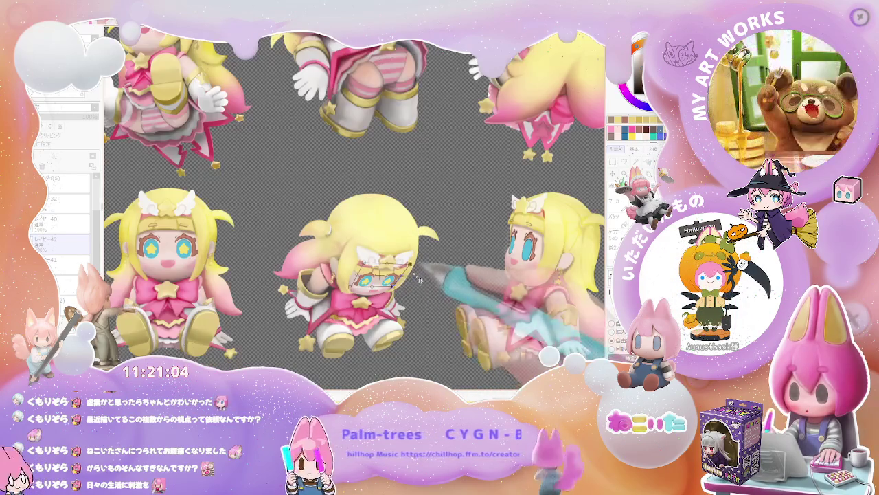
scroll(415, 275, "up", 3)
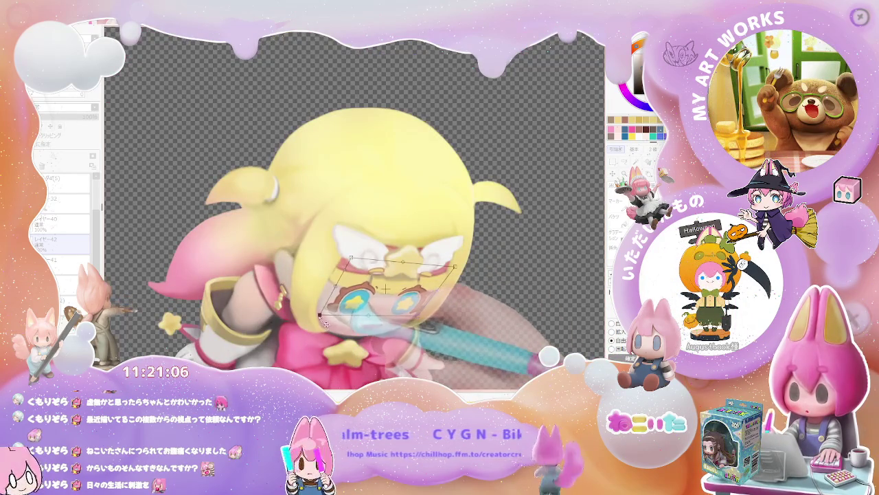
left_click_drag(433, 320, 447, 303)
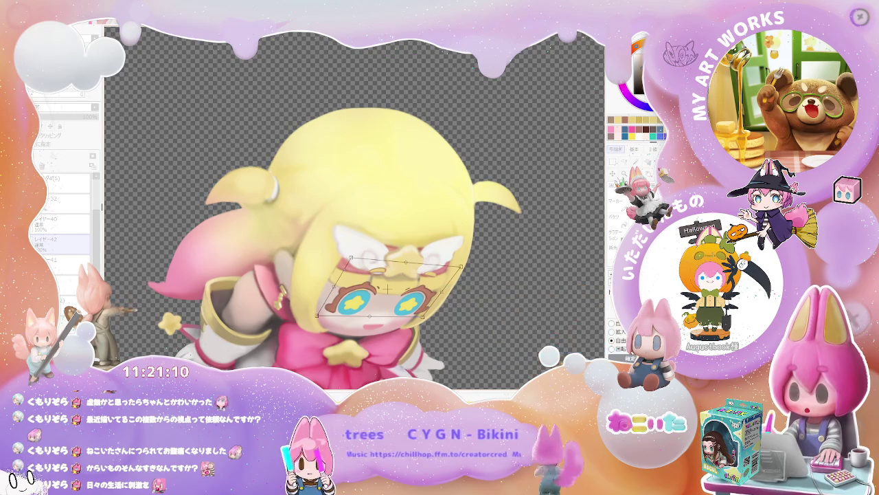
key("Escape")
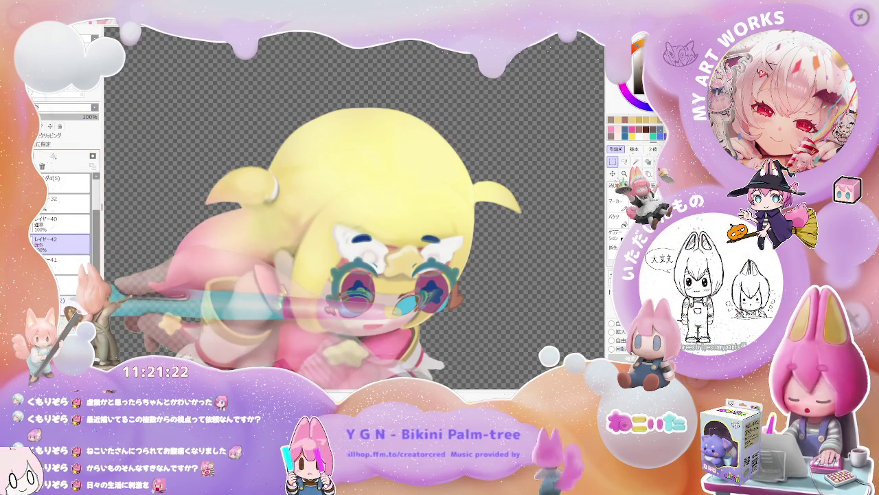
- Skew, flatten and lower the seated pose's eyes to match the tilted face, then apply
key("ctrl+t")
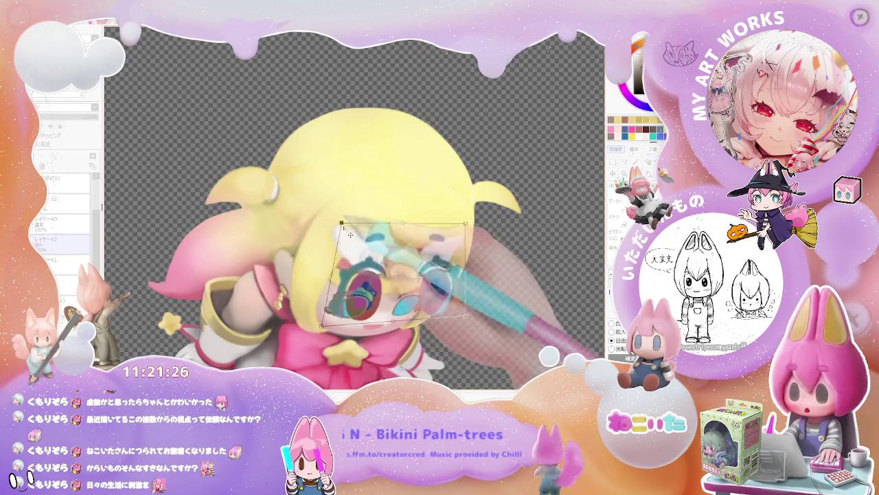
left_click_drag(328, 232, 347, 272)
left_click_drag(465, 318, 418, 326)
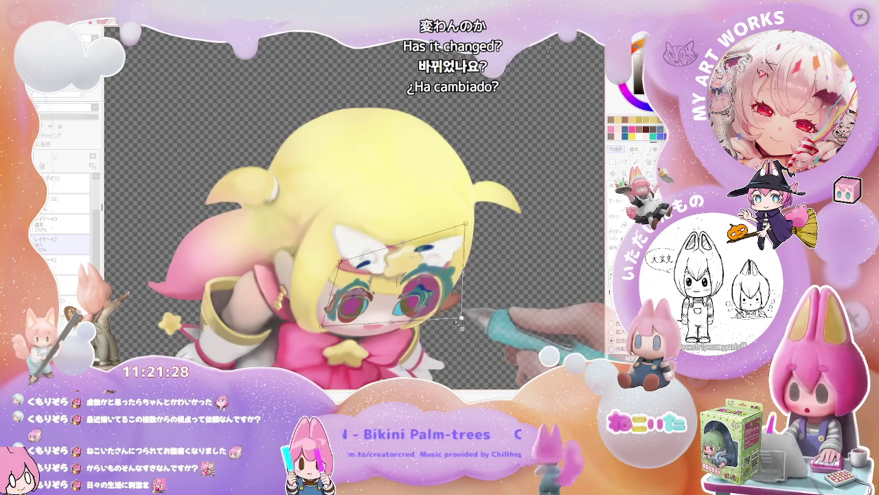
mouse_move(466, 224)
left_mouse_down()
mouse_move(448, 282)
mouse_move(466, 283)
left_mouse_up()
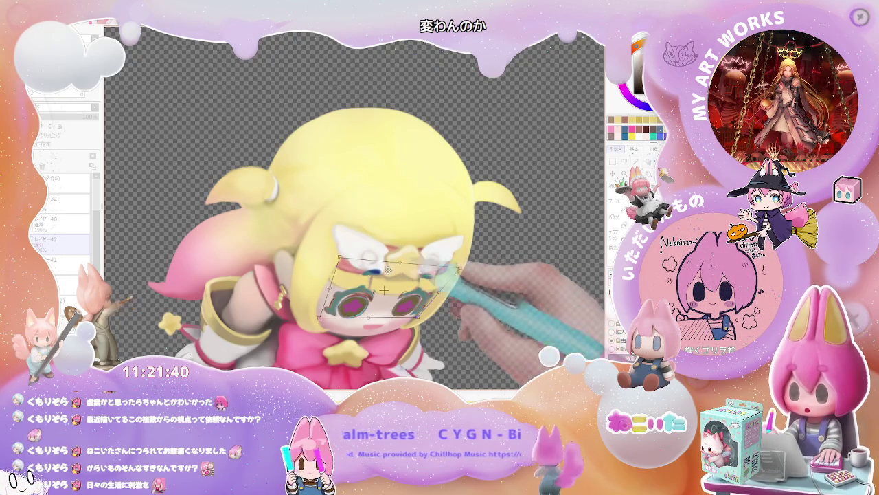
left_click_drag(345, 268, 328, 325)
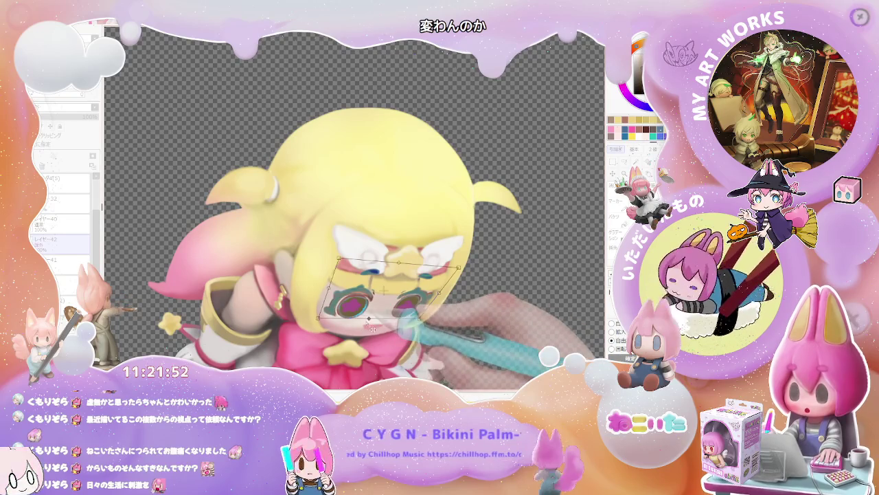
left_click(622, 358)
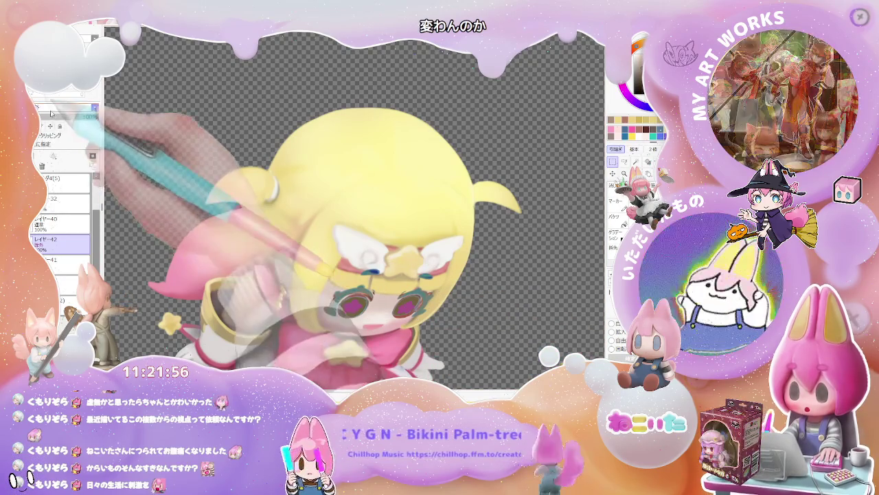
- Return the eye layer to Normal blending, shrink the brush, and switch to layer 42
key("ctrl+z")
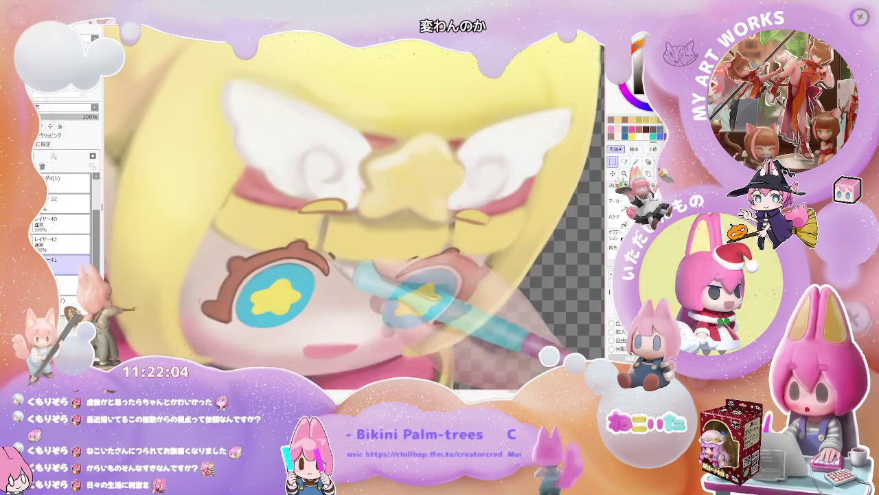
key("bracketleft")
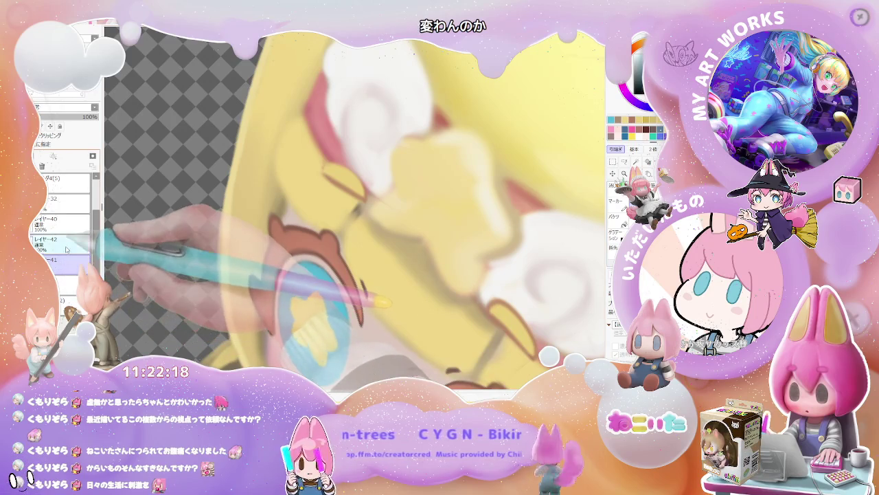
left_click(65, 273)
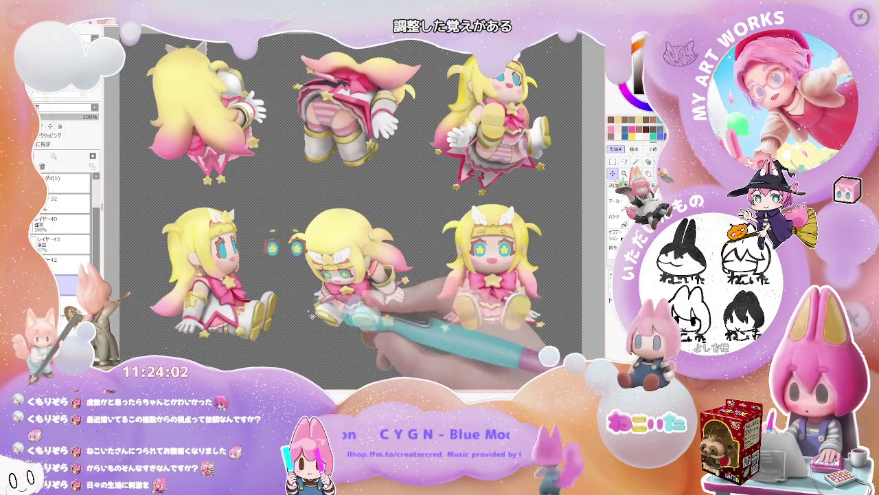
scroll(208, 282, "up", 5)
- Move the spare star eyes onto the side-view pose's face
left_click_drag(208, 281, 244, 380)
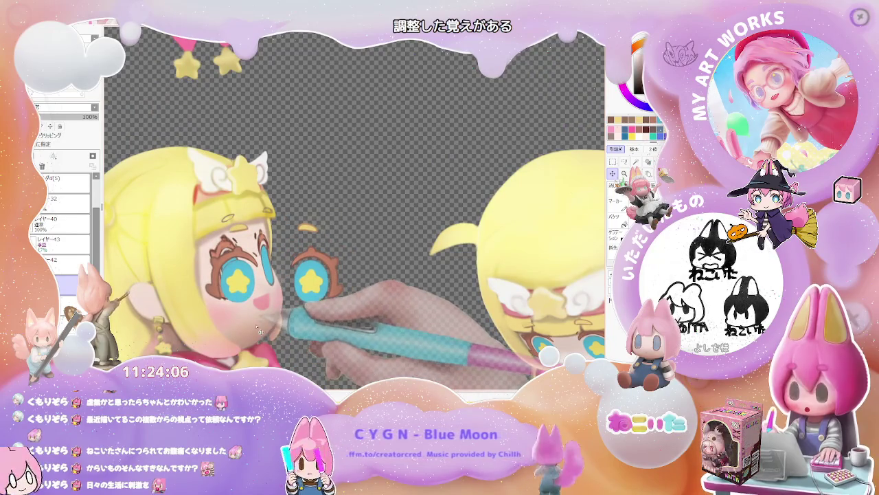
left_click(612, 161)
key("ctrl+t")
left_click_drag(316, 272, 292, 241)
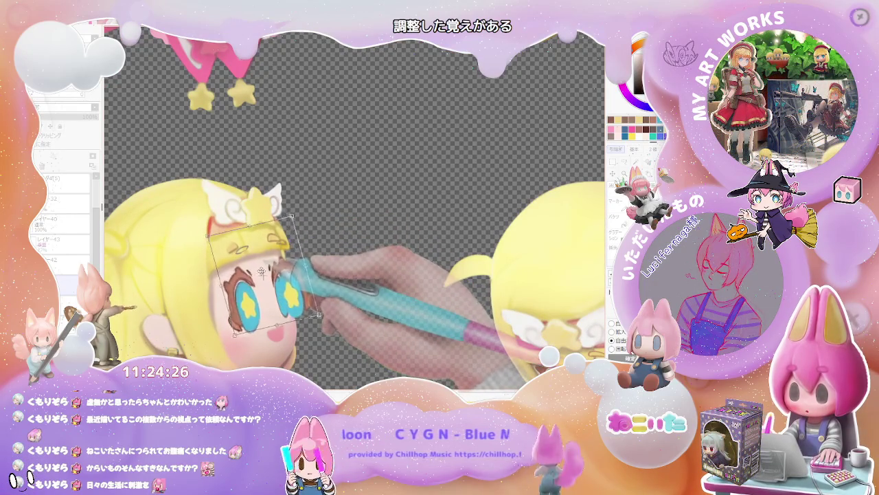
left_click_drag(261, 271, 267, 274)
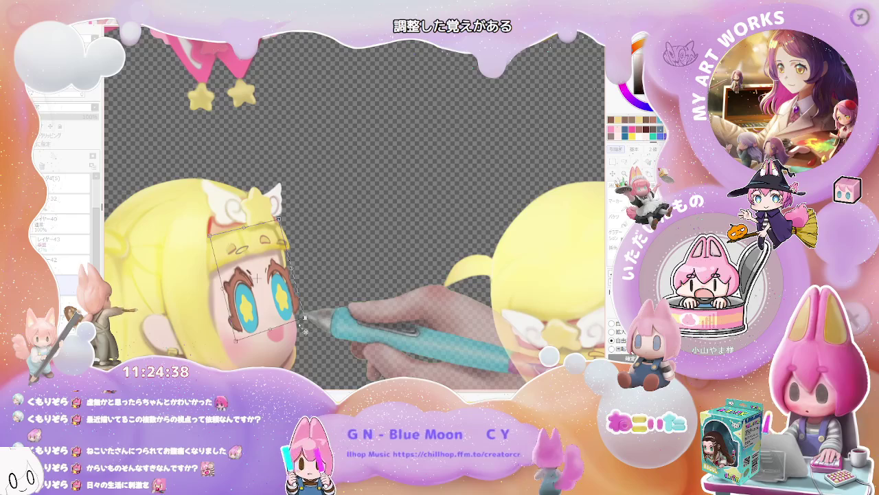
key("Return")
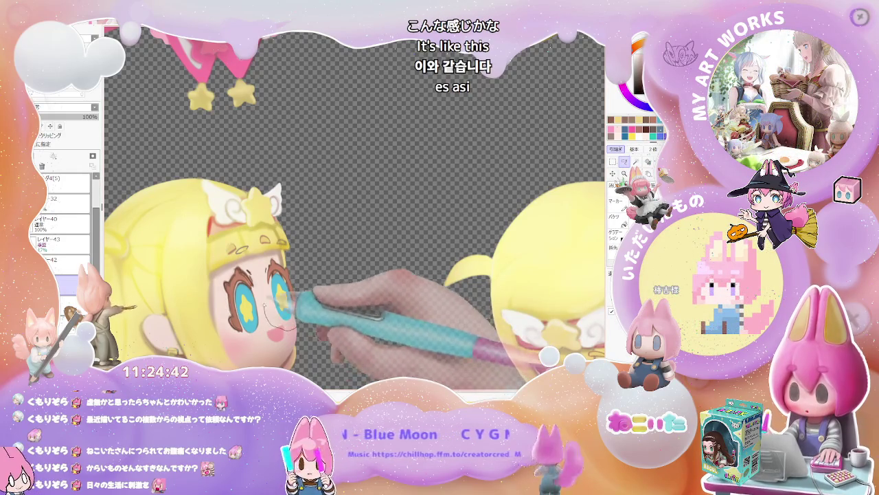
- Lasso the nearer eye, paste it onto its own layer, and reposition it for the profile
left_click_drag(264, 322, 314, 265)
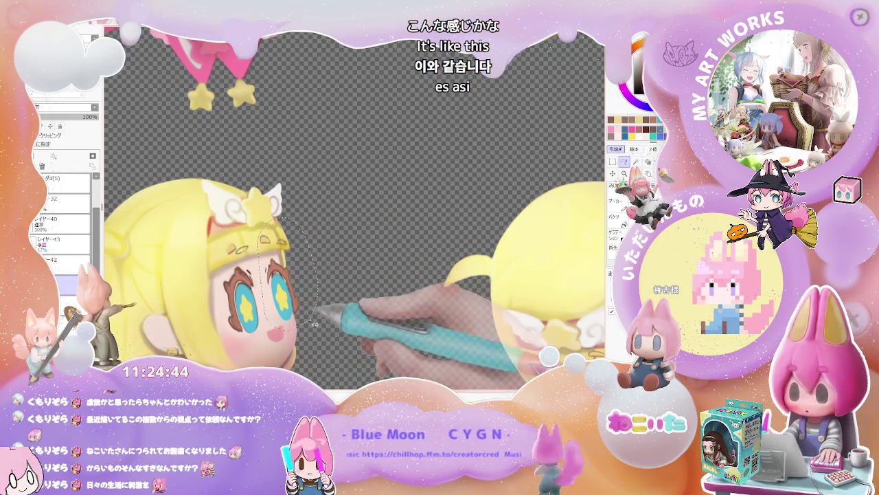
key("ctrl+c")
key("ctrl+v")
key("ctrl+t")
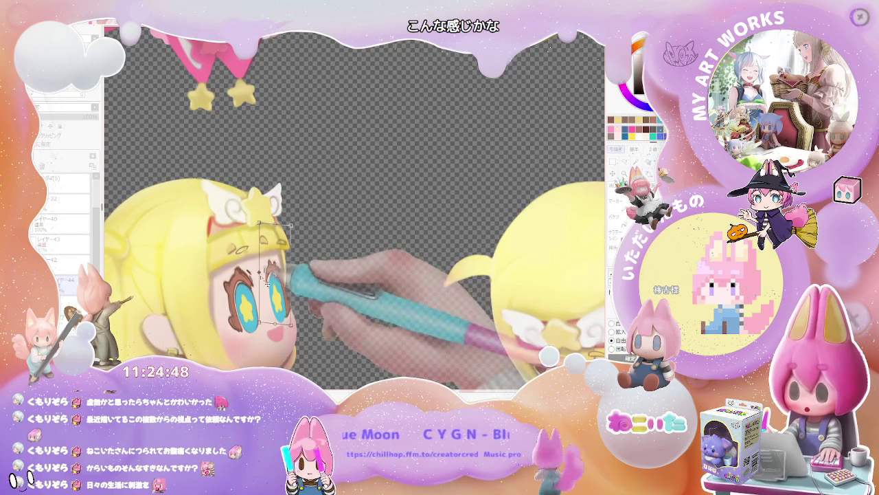
left_click_drag(281, 292, 282, 295)
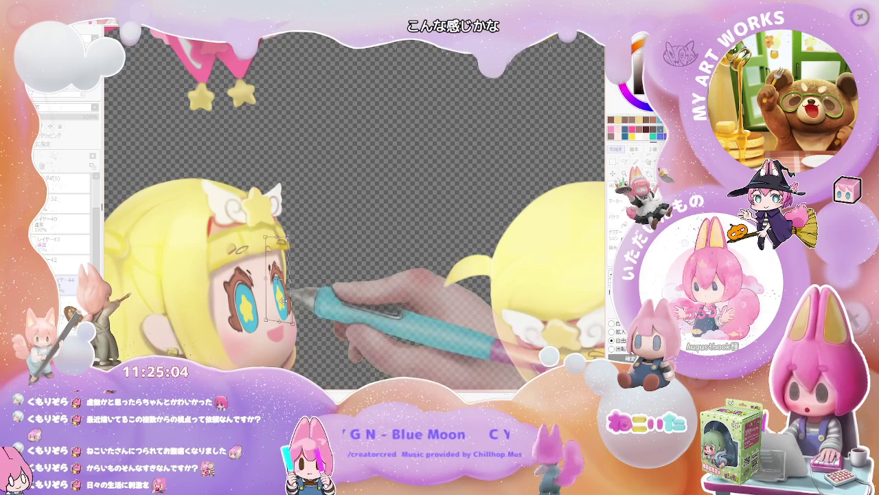
key("Return")
scroll(285, 307, "up", 2)
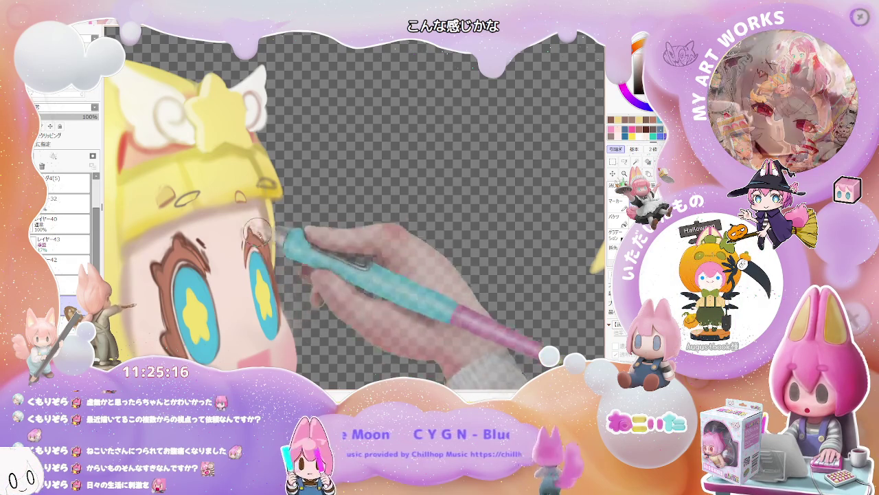
- Zoom in and out to compare the side-view pose's brows and star eyes with the other poses
scroll(248, 240, "down", 1)
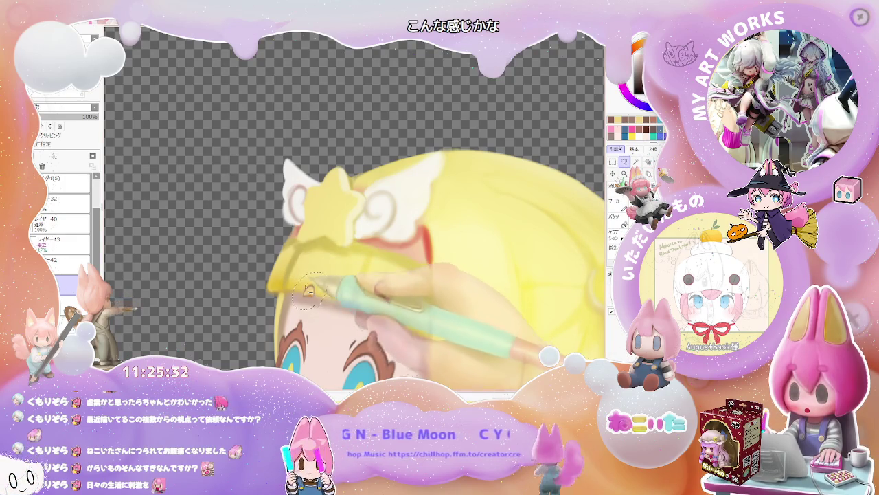
scroll(312, 288, "down", 1)
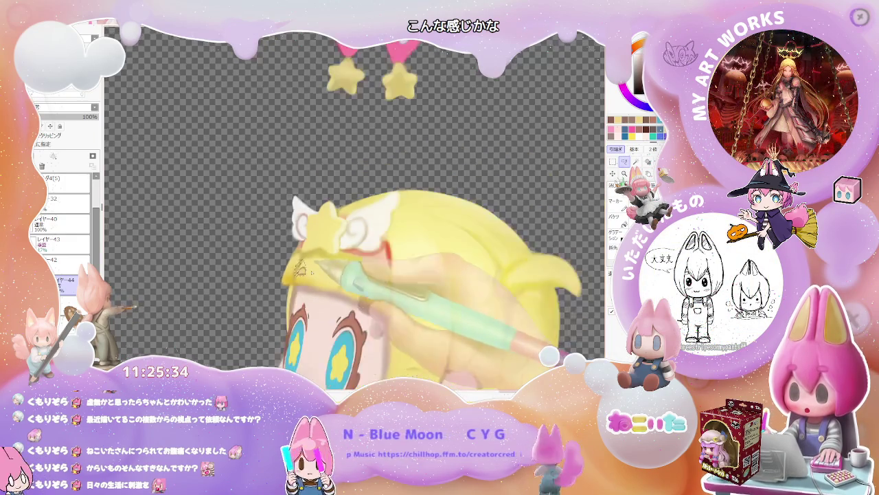
scroll(311, 288, "down", 1)
scroll(323, 275, "up", 1)
scroll(322, 274, "up", 1)
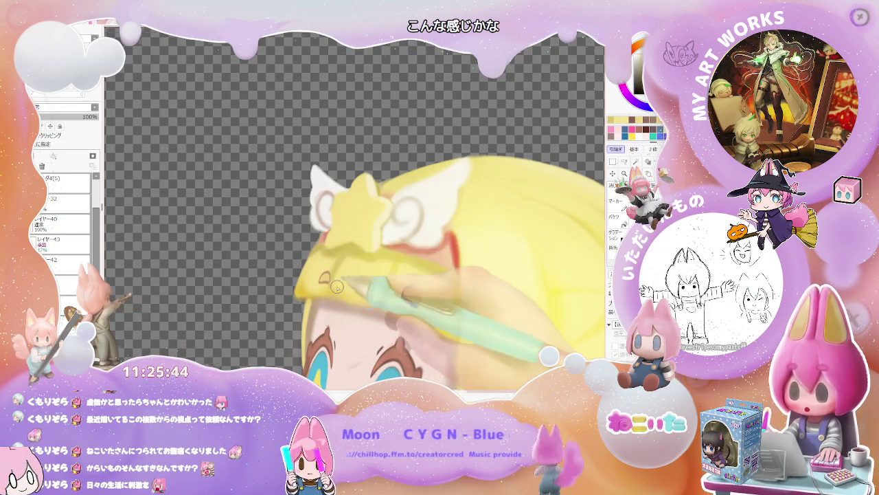
scroll(336, 287, "down", 2)
scroll(395, 288, "down", 2)
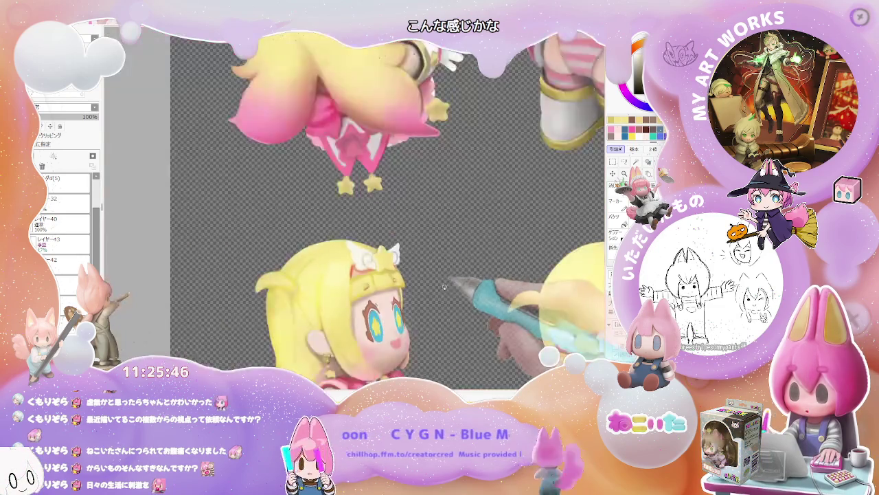
scroll(440, 289, "down", 1)
scroll(440, 302, "up", 1)
scroll(441, 302, "up", 1)
scroll(440, 302, "up", 1)
scroll(441, 302, "up", 1)
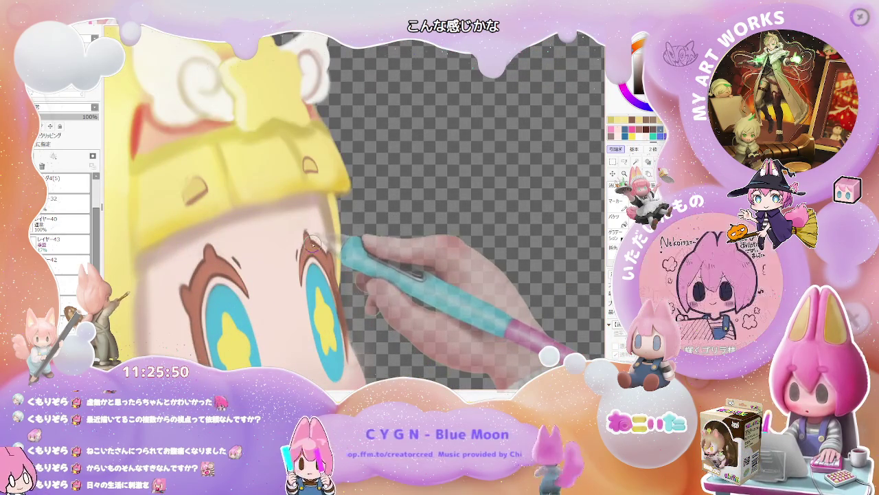
scroll(311, 233, "down", 1)
scroll(364, 254, "down", 1)
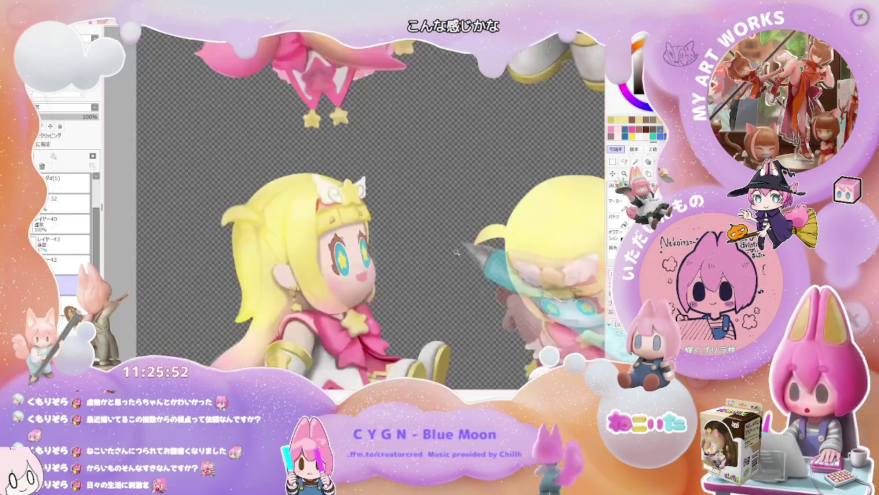
scroll(412, 275, "down", 1)
scroll(463, 292, "down", 1)
scroll(463, 292, "down", 1)
scroll(412, 261, "up", 2)
scroll(233, 222, "up", 2)
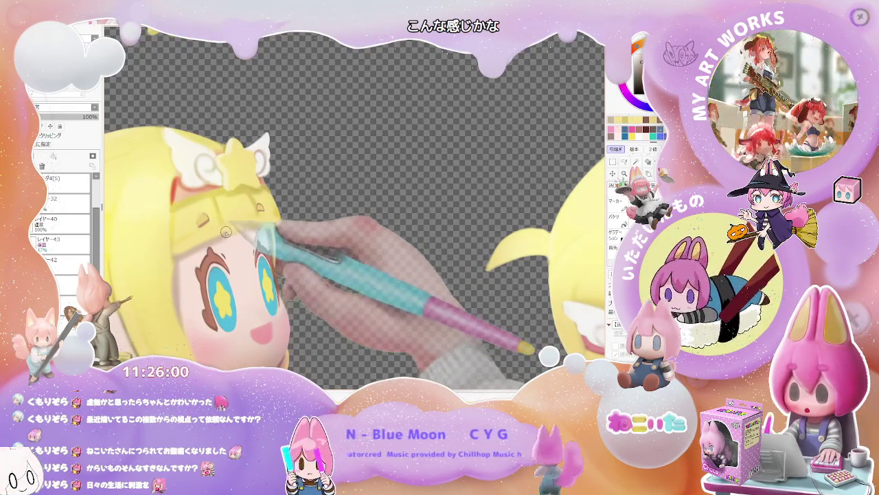
scroll(275, 232, "down", 1)
scroll(295, 237, "down", 1)
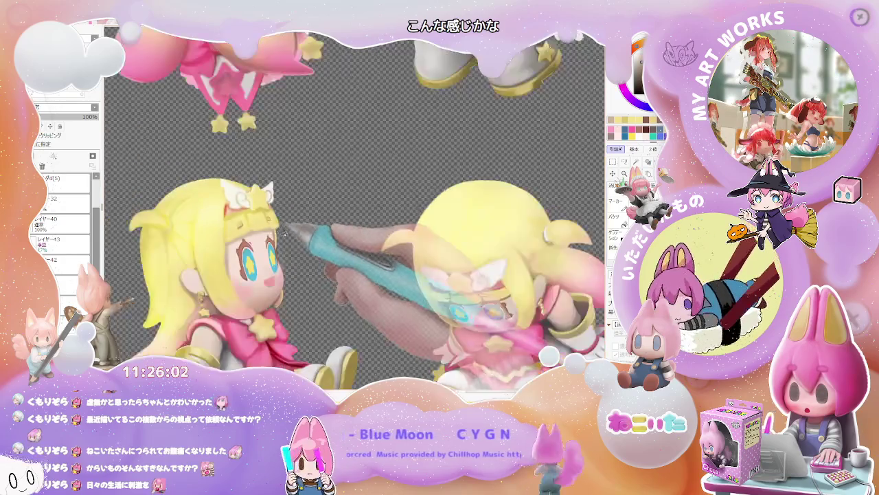
scroll(316, 242, "down", 1)
scroll(348, 251, "down", 1)
scroll(336, 244, "up", 1)
scroll(288, 220, "up", 1)
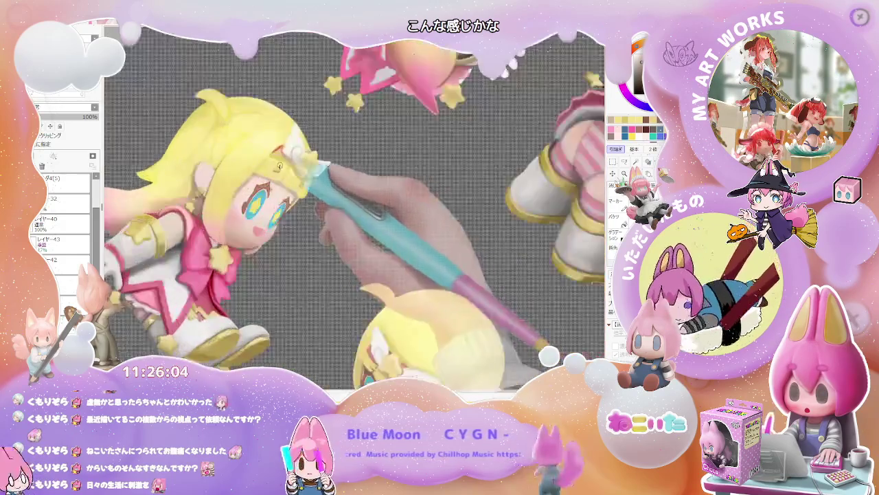
scroll(240, 203, "up", 1)
left_click_drag(227, 198, 206, 227)
scroll(223, 201, "down", 2)
scroll(343, 227, "down", 2)
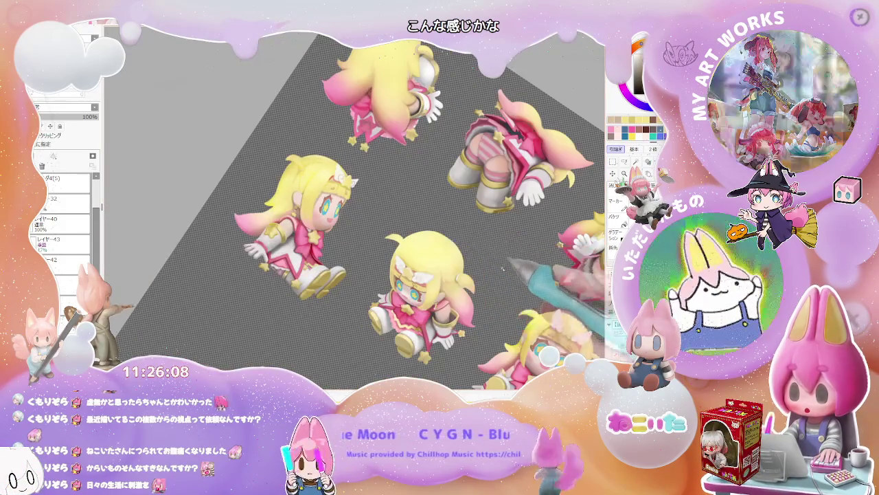
key("Delete")
key("Delete")
scroll(439, 302, "up", 1)
scroll(440, 303, "up", 1)
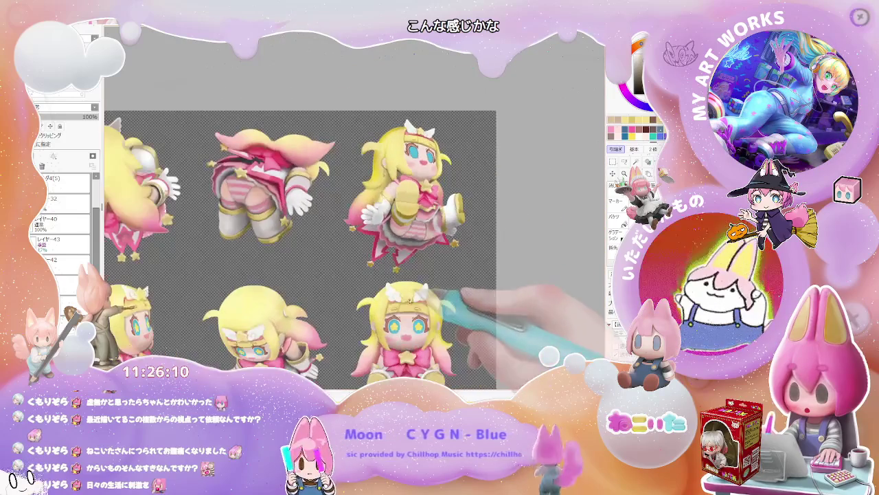
scroll(405, 329, "down", 1)
scroll(406, 330, "up", 1)
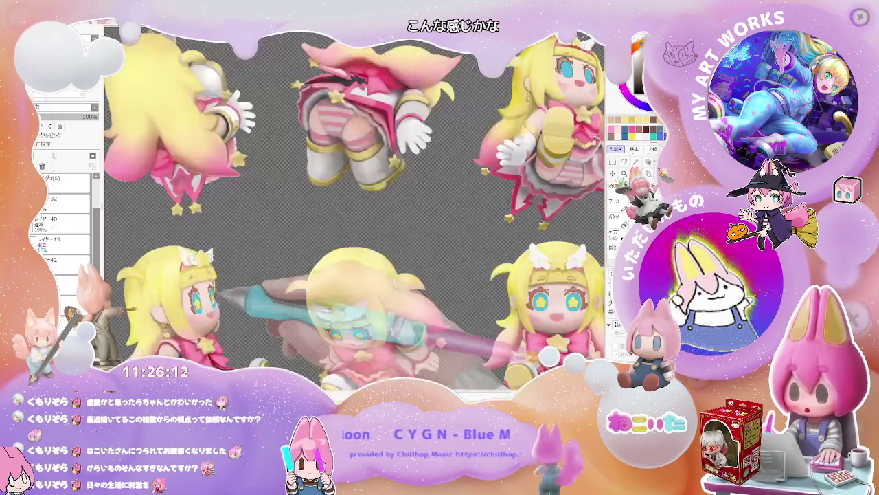
scroll(405, 330, "up", 2)
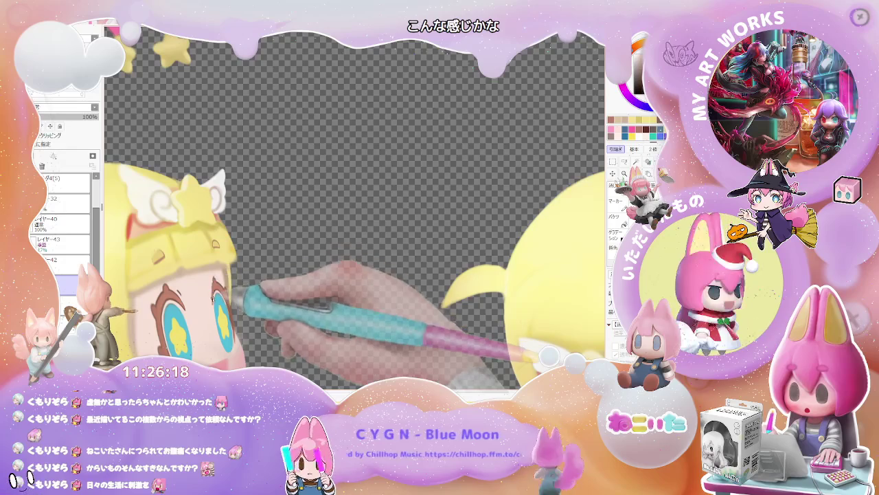
scroll(233, 321, "down", 1)
scroll(237, 326, "down", 2)
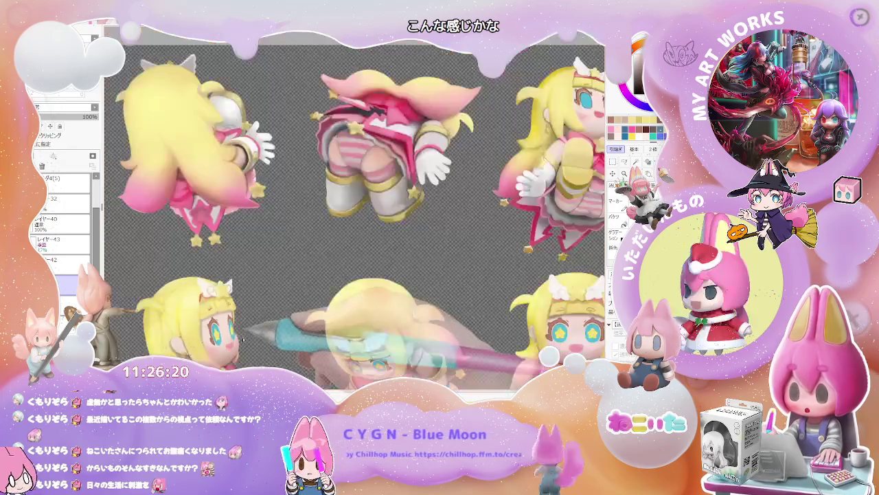
scroll(240, 333, "down", 1)
scroll(361, 315, "up", 1)
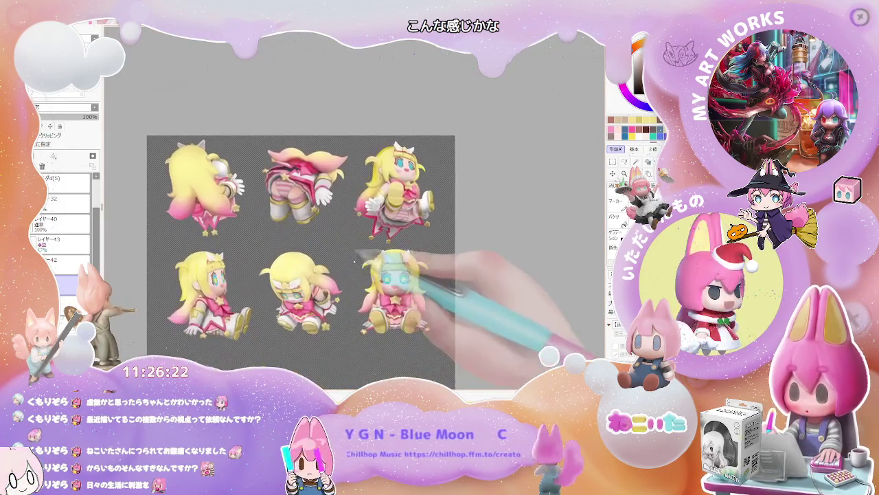
scroll(362, 315, "up", 2)
scroll(362, 316, "up", 2)
scroll(362, 315, "up", 2)
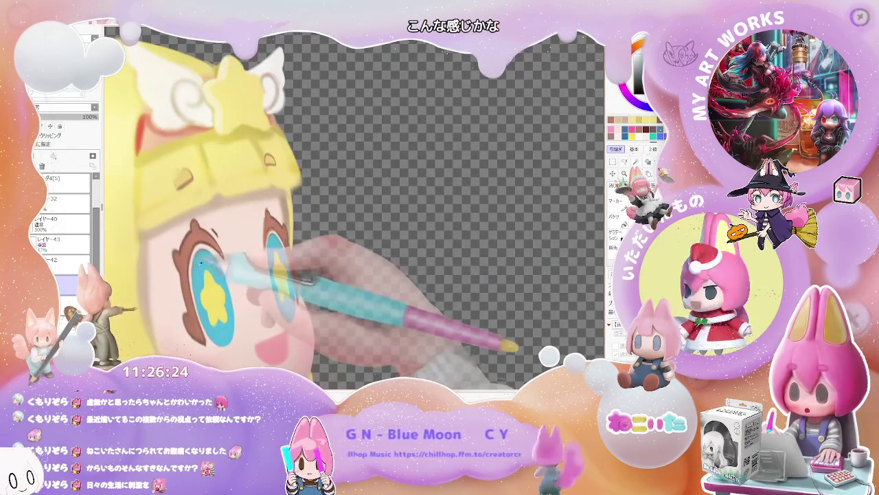
mouse_move(237, 282)
left_mouse_down()
mouse_move(488, 286)
mouse_move(303, 261)
left_mouse_up()
scroll(241, 297, "up", 1)
scroll(240, 298, "up", 1)
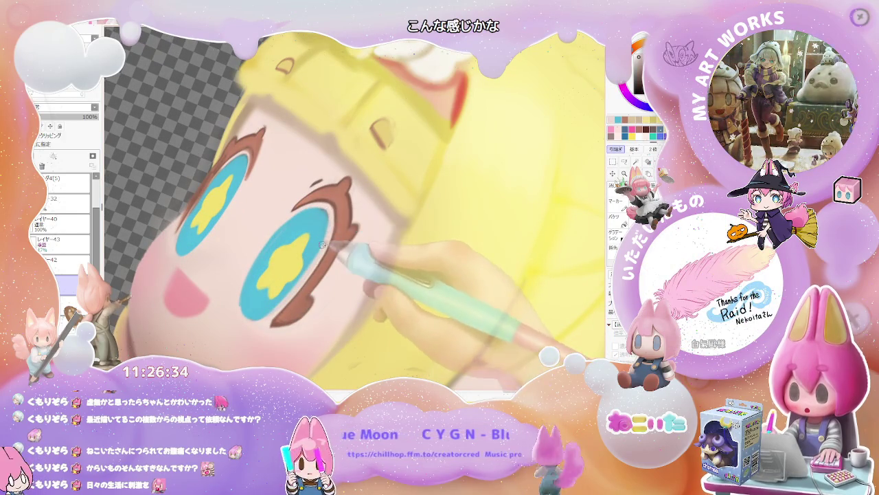
scroll(306, 274, "down", 2)
scroll(307, 278, "down", 1)
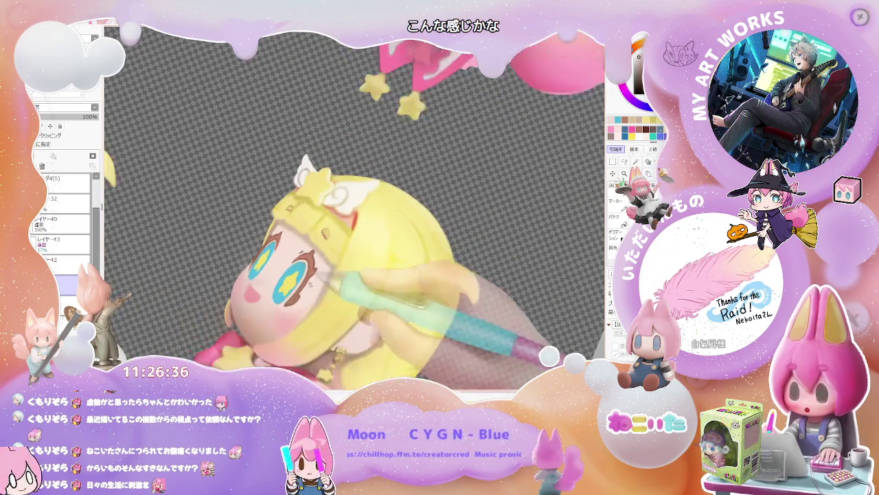
scroll(310, 287, "down", 1)
scroll(310, 287, "up", 1)
scroll(312, 292, "up", 1)
scroll(316, 299, "up", 2)
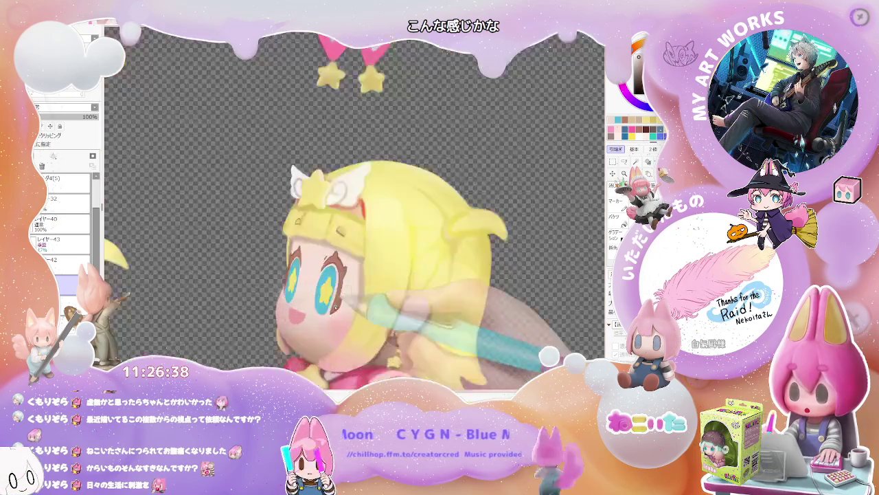
scroll(322, 306, "up", 1)
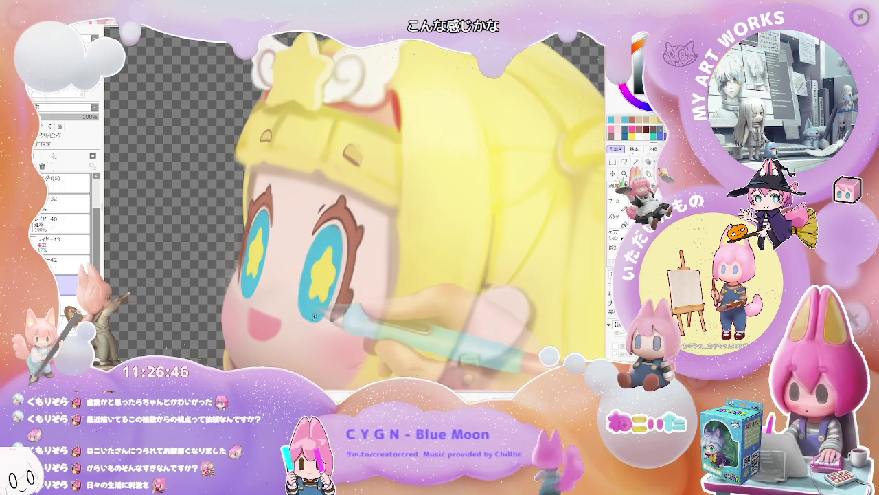
scroll(312, 318, "down", 1)
scroll(330, 302, "down", 1)
scroll(351, 285, "down", 2)
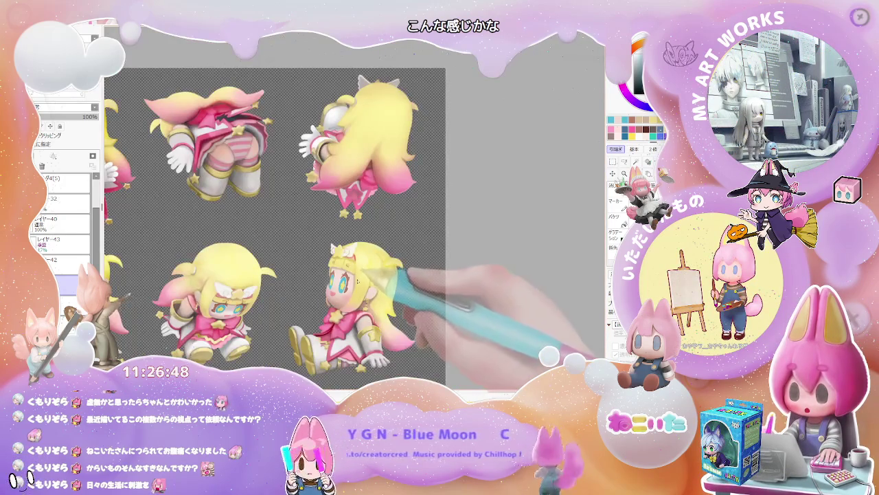
scroll(356, 280, "up", 2)
scroll(309, 257, "up", 2)
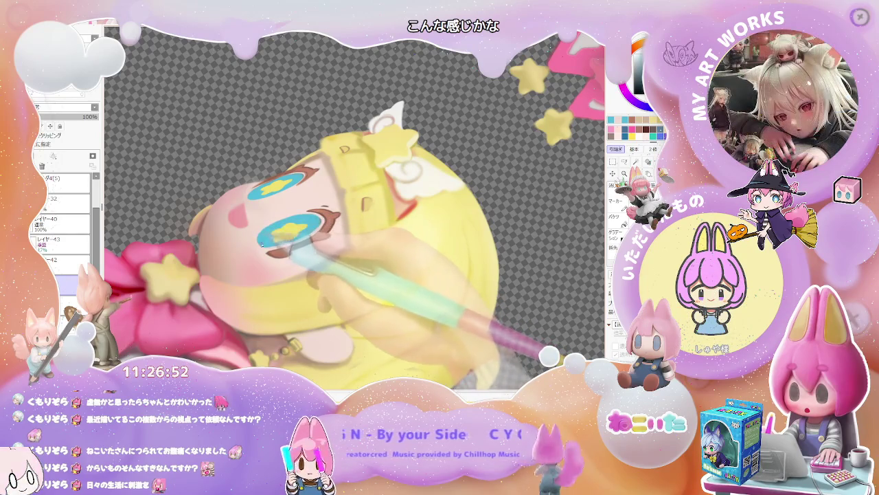
scroll(353, 206, "down", 1)
scroll(354, 206, "down", 1)
scroll(354, 206, "down", 2)
scroll(354, 206, "down", 1)
left_click_drag(425, 218, 253, 235)
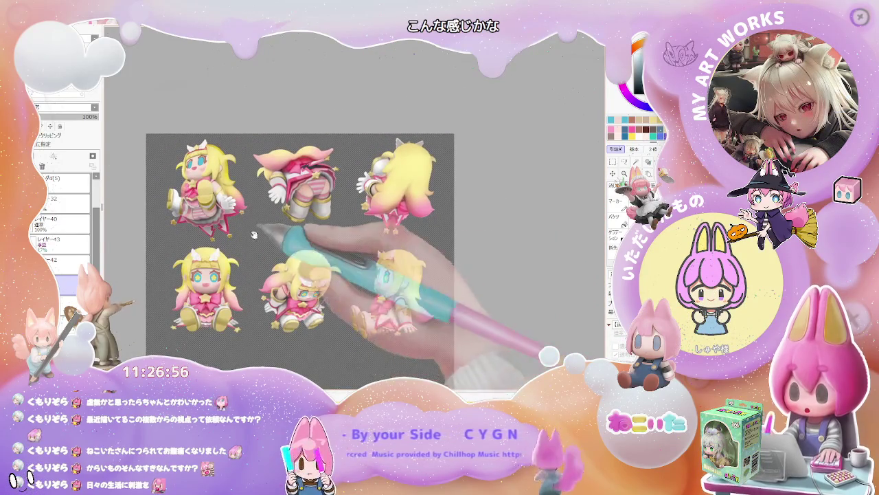
scroll(254, 236, "up", 1)
scroll(241, 226, "up", 1)
scroll(218, 210, "up", 1)
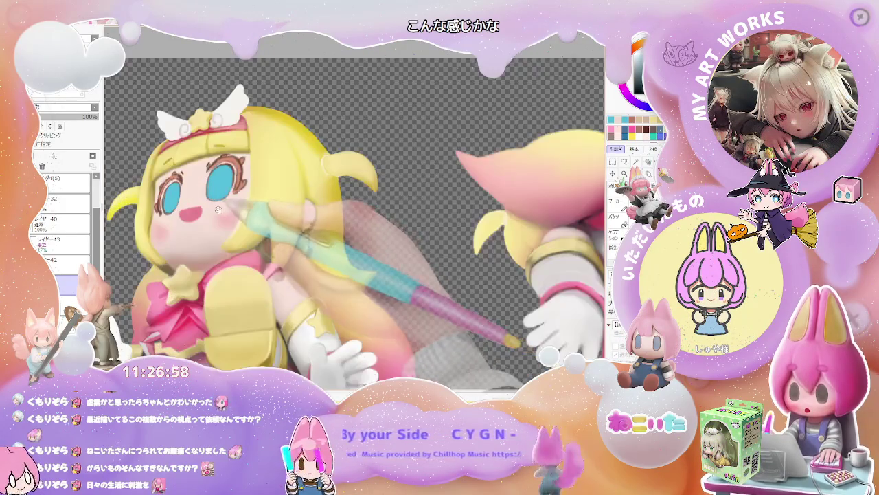
left_click_drag(219, 209, 228, 258)
scroll(237, 249, "down", 1)
scroll(237, 250, "down", 1)
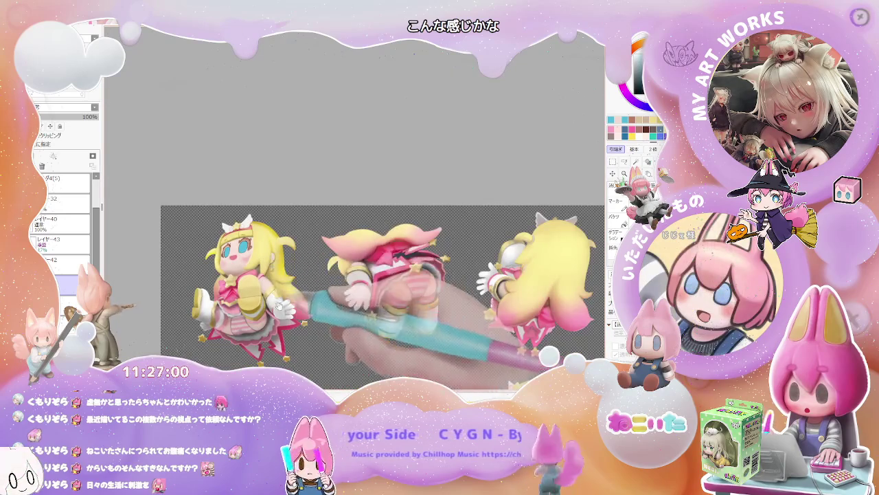
scroll(237, 249, "down", 1)
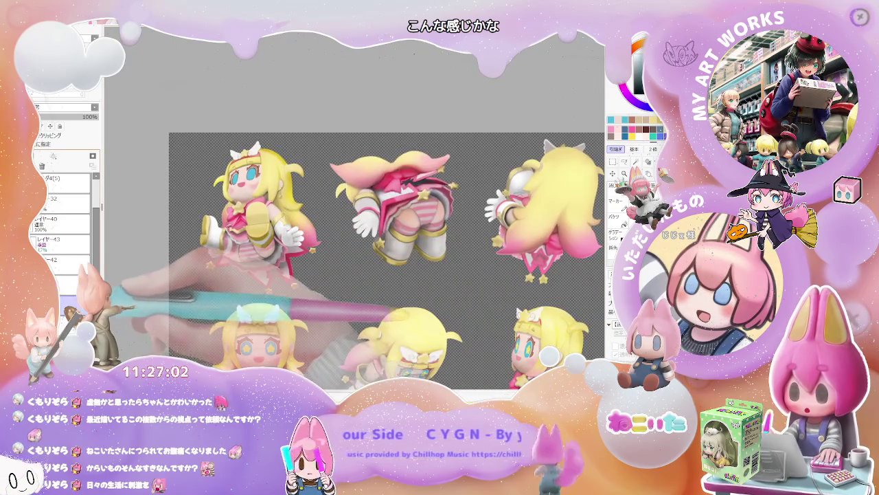
key("Delete")
key("ctrl+z")
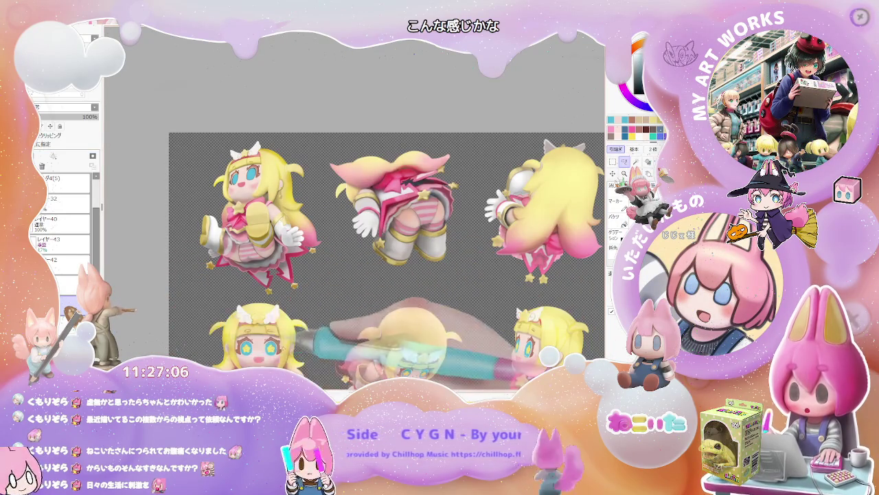
- Check each eye layer alone, then select and copy the lower-left pose's star eyes
scroll(383, 238, "down", 1)
key("Delete")
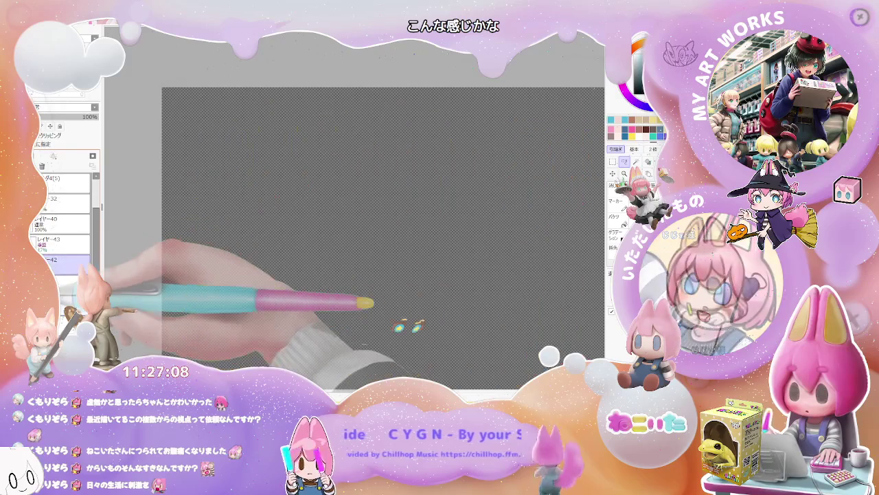
key("ctrl+z")
key("Delete")
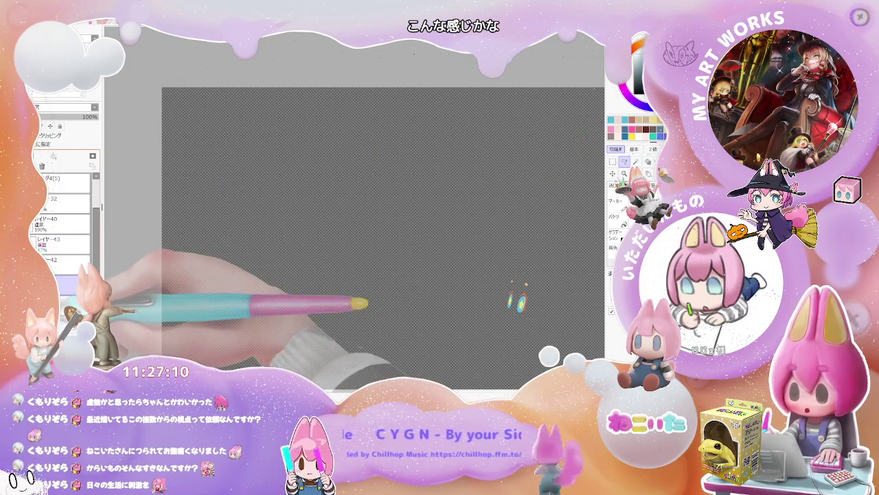
key("ctrl+z")
key("Delete")
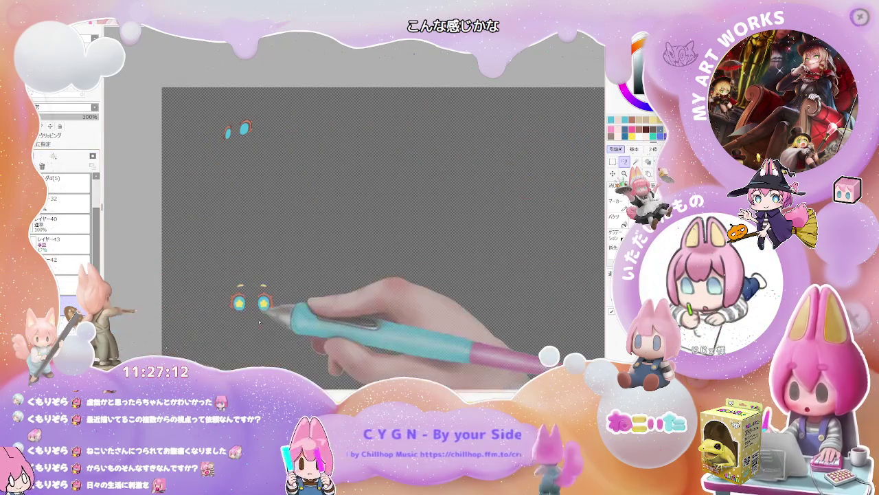
key("ctrl+z")
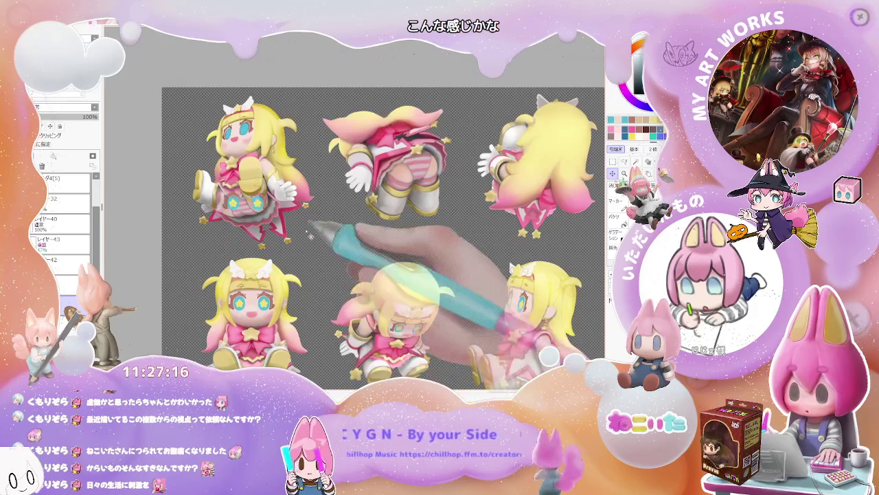
scroll(307, 163, "up", 1)
scroll(295, 192, "up", 1)
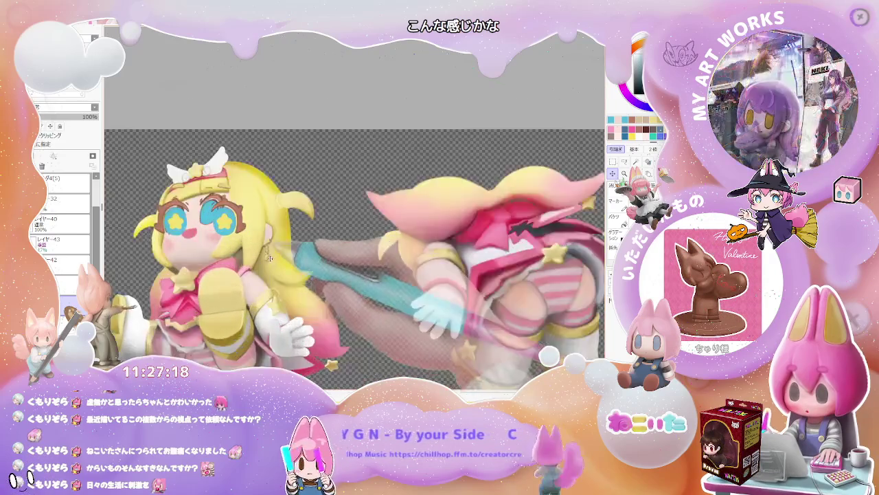
- Select the star eyes on the top-left face and skew, resize and rotate them to fit the tilted head
scroll(282, 227, "up", 1)
left_click_drag(269, 255, 327, 305)
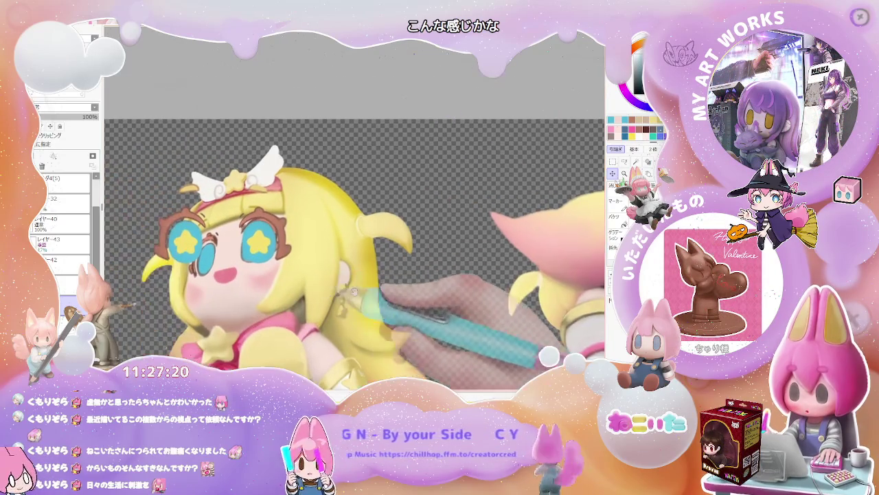
left_click_drag(149, 172, 293, 264)
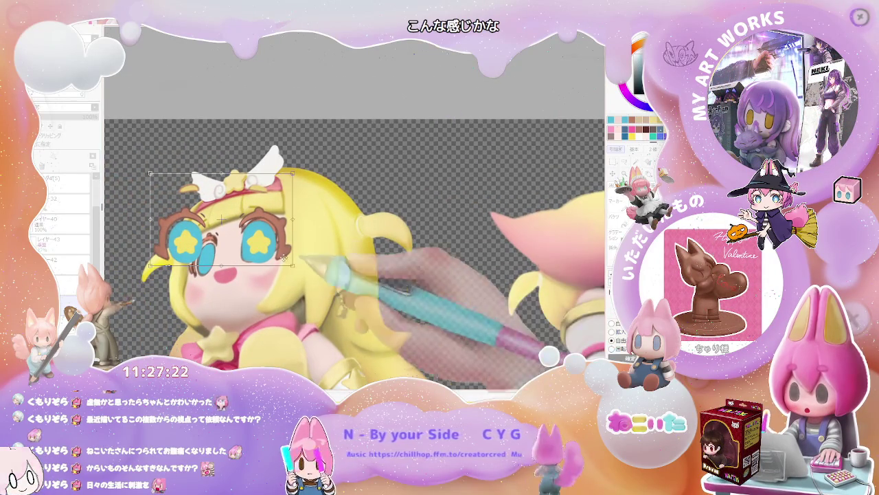
key("ctrl+t")
left_click_drag(167, 228, 174, 240)
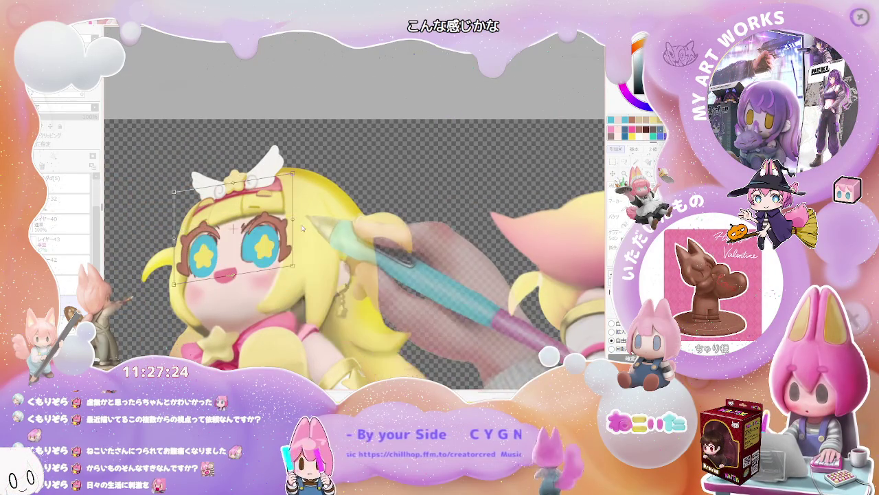
mouse_move(299, 229)
left_mouse_down()
mouse_move(206, 216)
mouse_move(191, 205)
left_mouse_up()
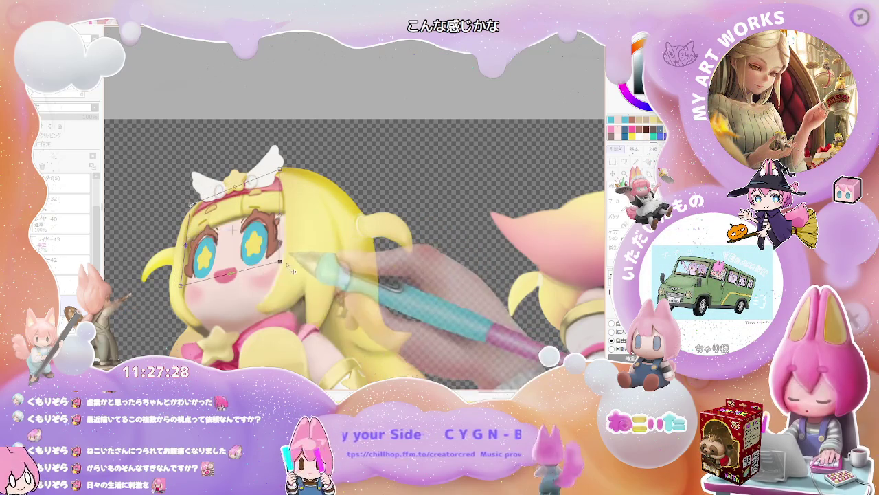
left_click_drag(281, 171, 294, 180)
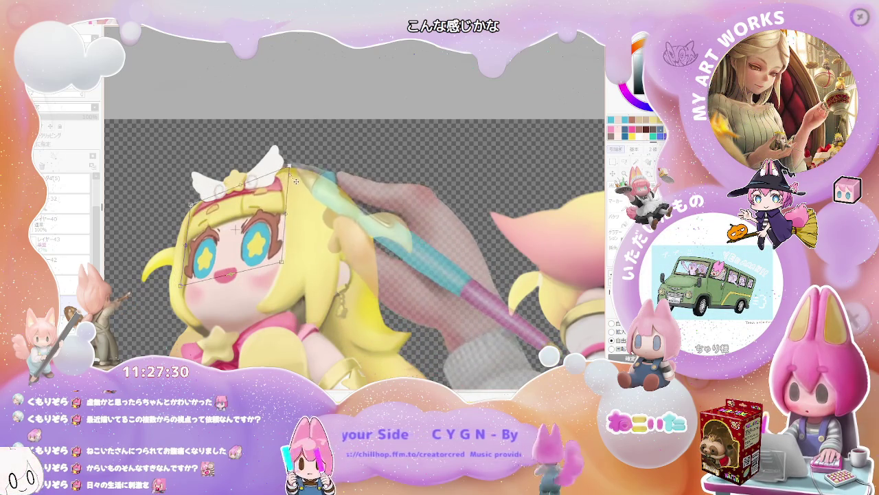
left_click_drag(287, 214, 281, 213)
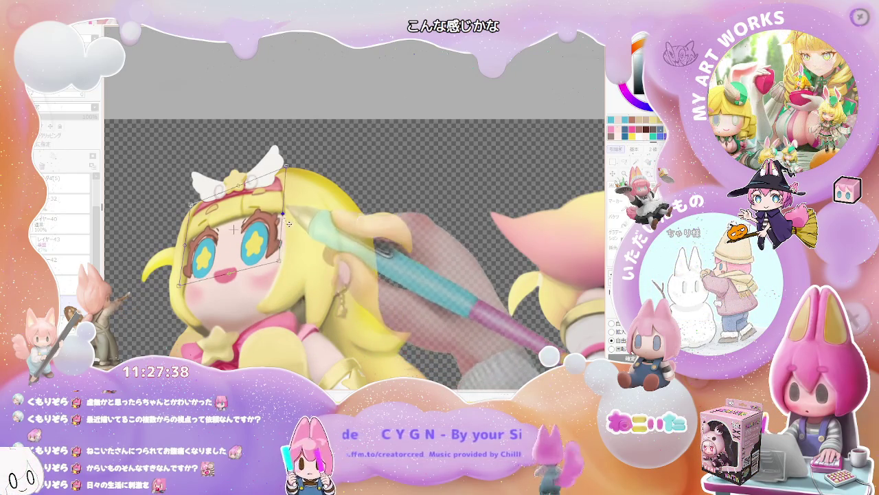
left_click_drag(261, 246, 263, 241)
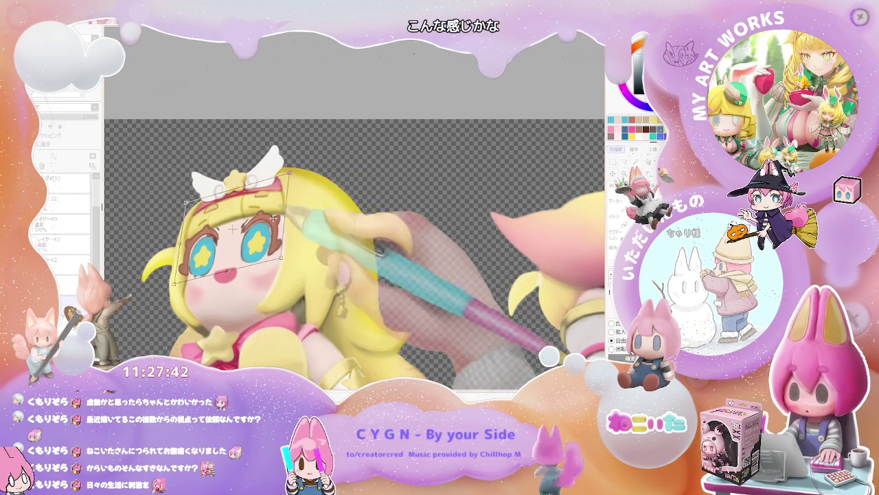
mouse_move(269, 237)
left_mouse_down()
mouse_move(197, 213)
mouse_move(190, 263)
mouse_move(200, 237)
left_mouse_up()
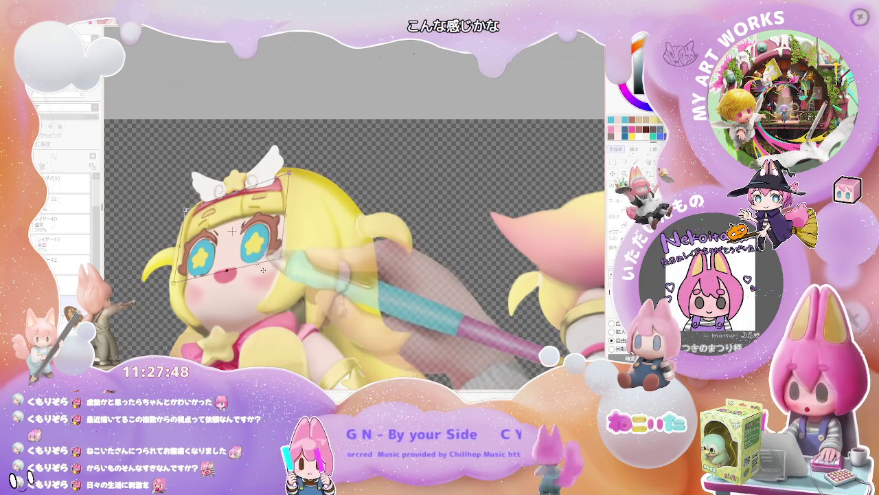
left_click_drag(262, 272, 264, 270)
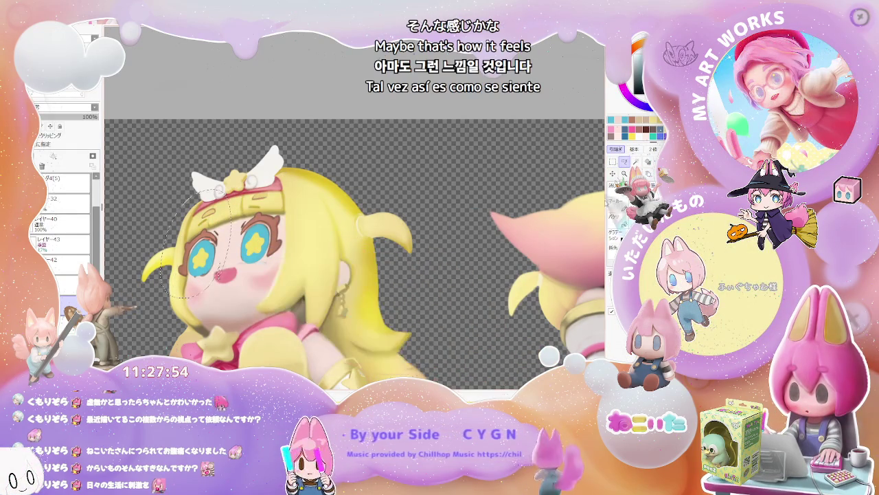
- Shift the left-hand star eye about 10 px right and apply the transform
key("ctrl+t")
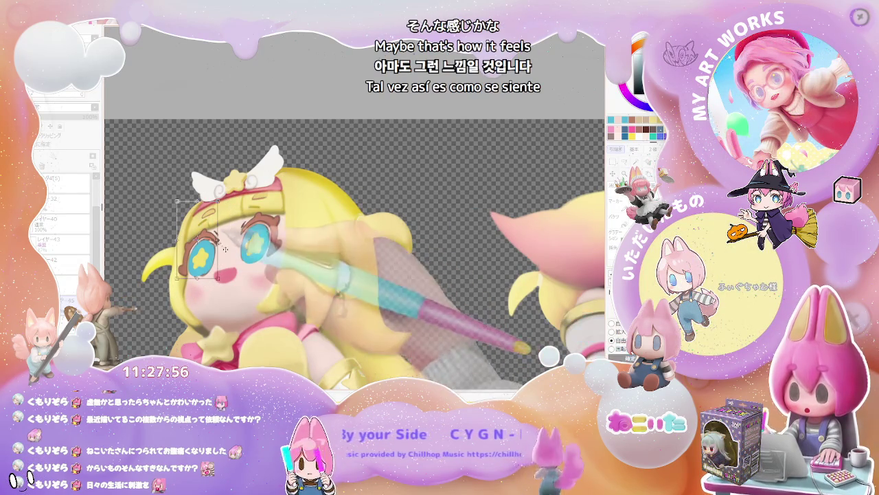
left_click_drag(201, 247, 208, 247)
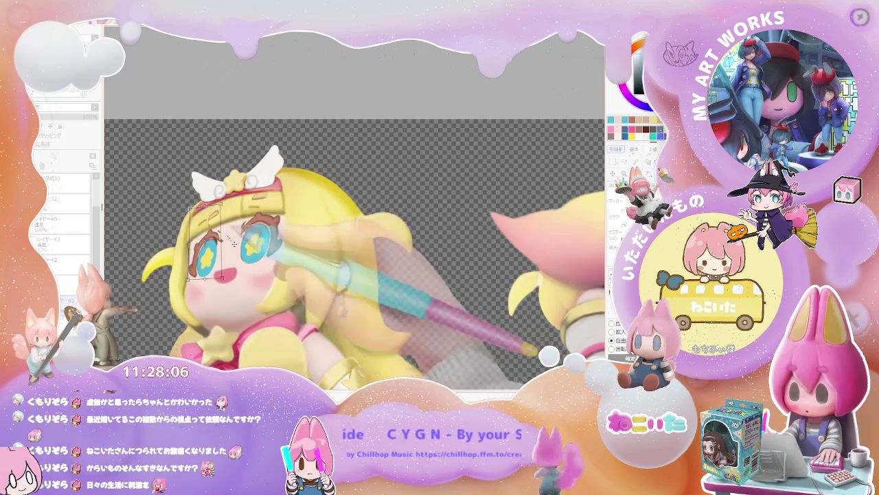
key("Return")
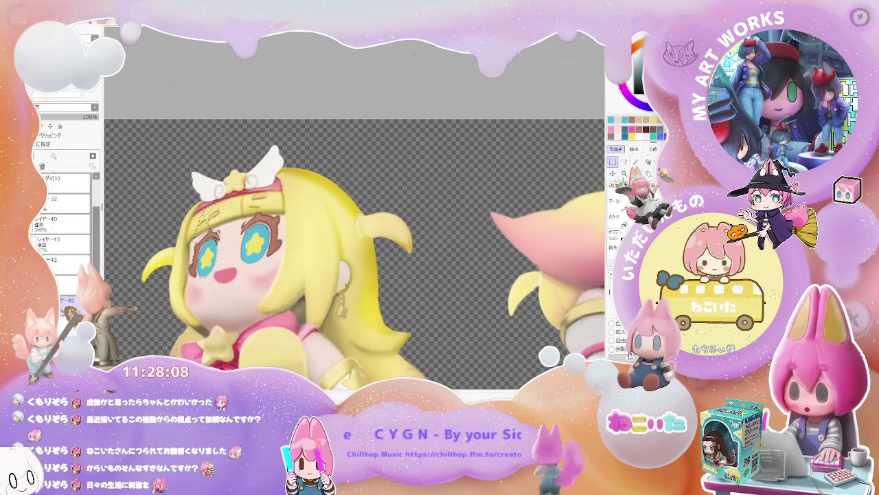
- Select and then deselect the two eyebrow shapes, and enlarge the brush for refining the brows
scroll(213, 220, "up", 2)
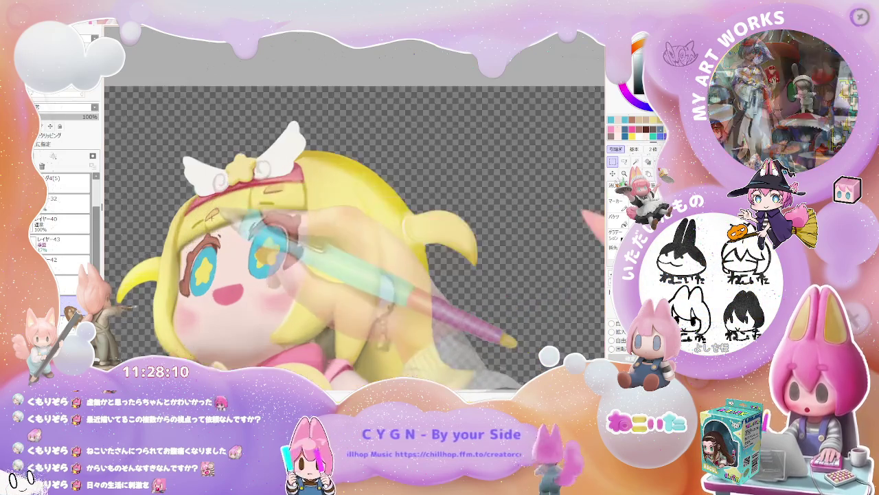
scroll(215, 219, "up", 3)
scroll(217, 218, "down", 5)
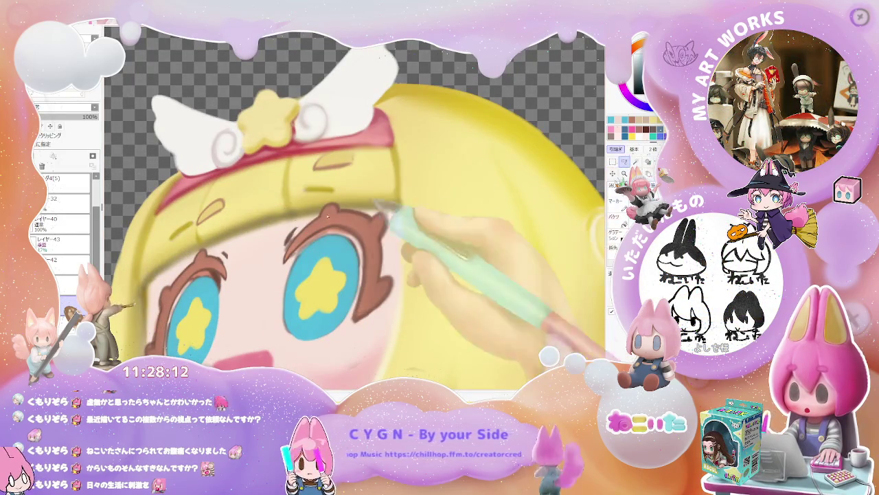
scroll(228, 214, "up", 5)
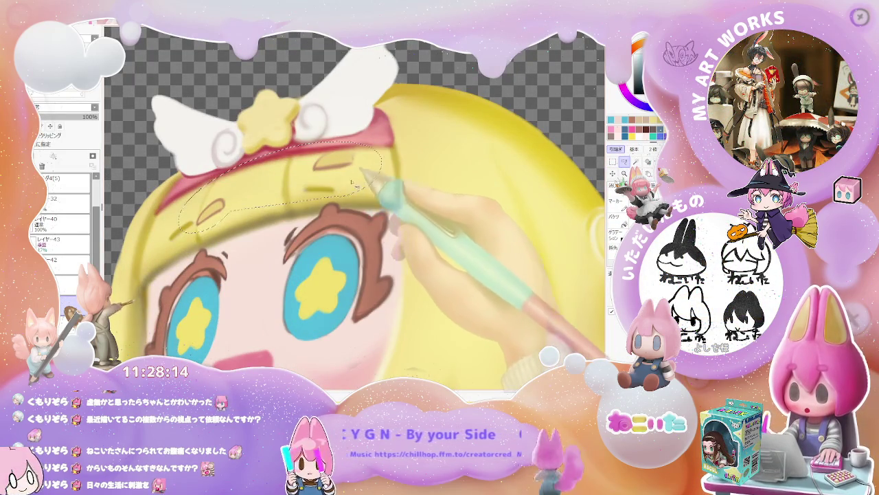
left_click(343, 190)
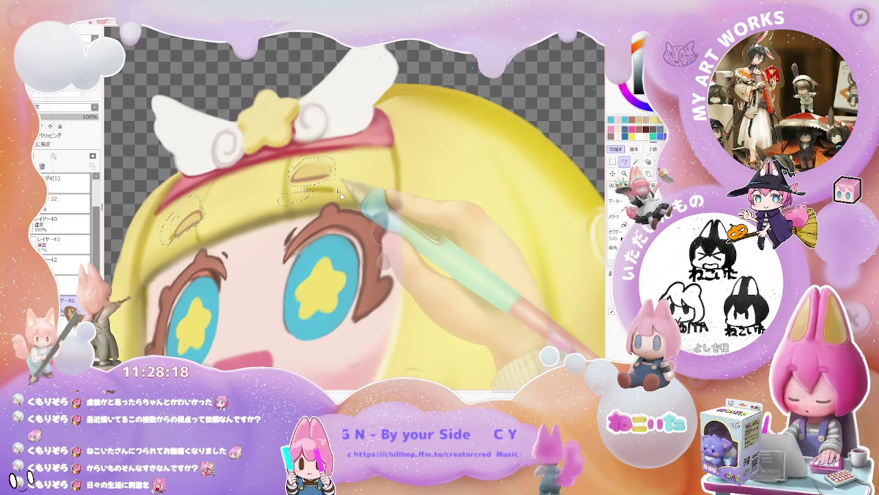
key("ctrl+d")
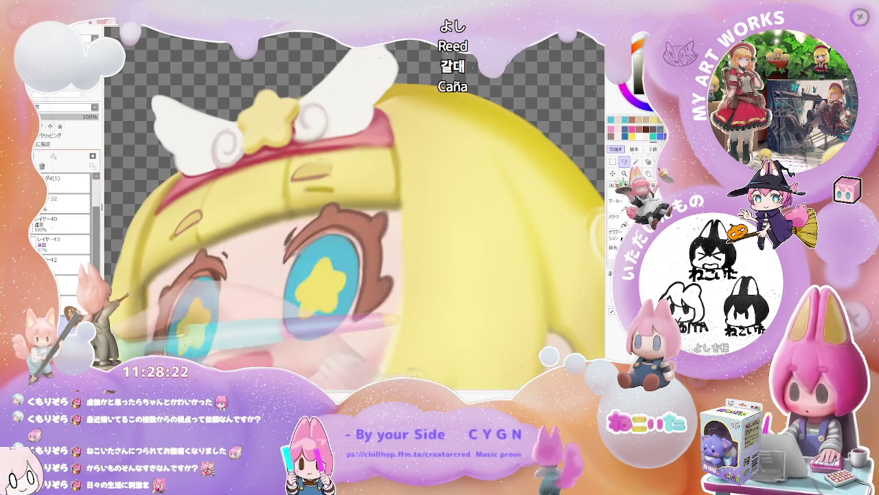
key("bracketright")
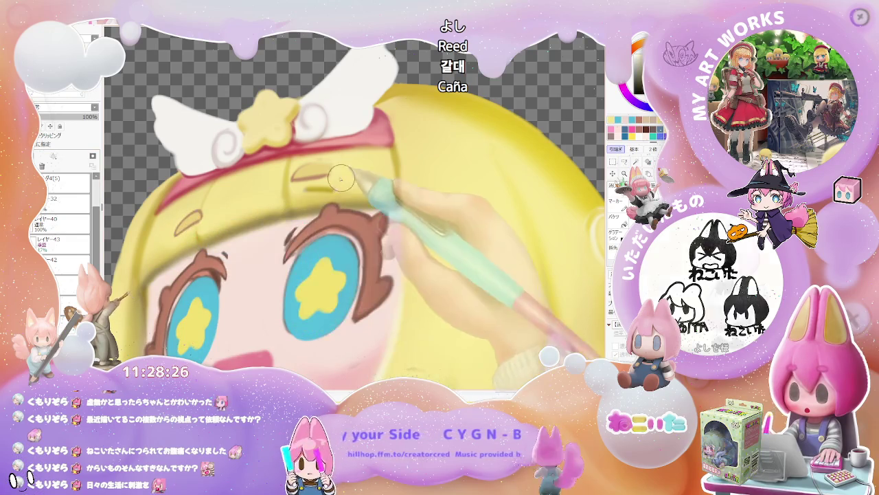
scroll(365, 189, "down", 2)
scroll(365, 189, "down", 2)
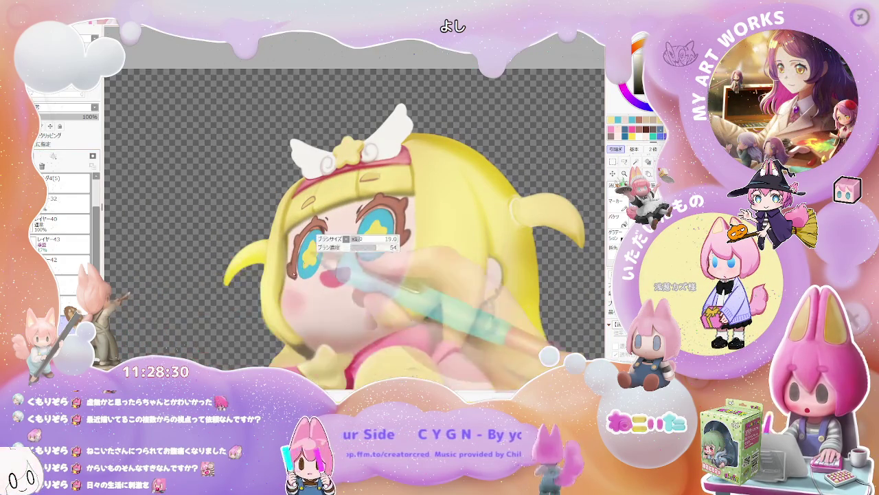
- Move layer レイヤー43(2) below レイヤー42 in the layer panel
scroll(412, 237, "down", 1)
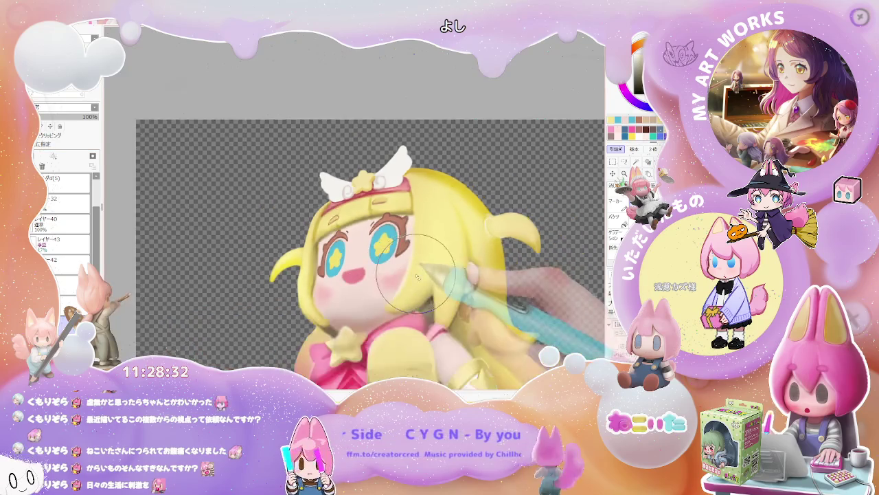
scroll(447, 258, "down", 1)
scroll(479, 278, "down", 1)
scroll(500, 293, "up", 1)
scroll(343, 220, "up", 1)
scroll(205, 150, "up", 1)
scroll(205, 155, "up", 2)
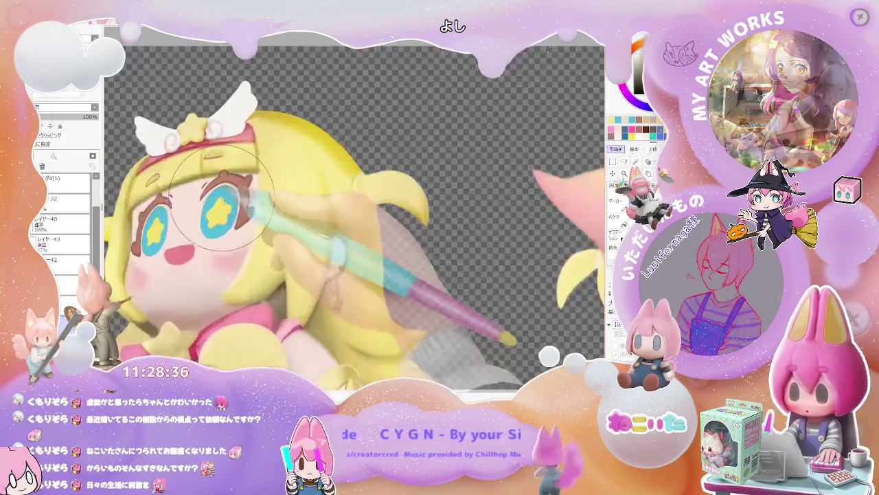
scroll(213, 159, "up", 1)
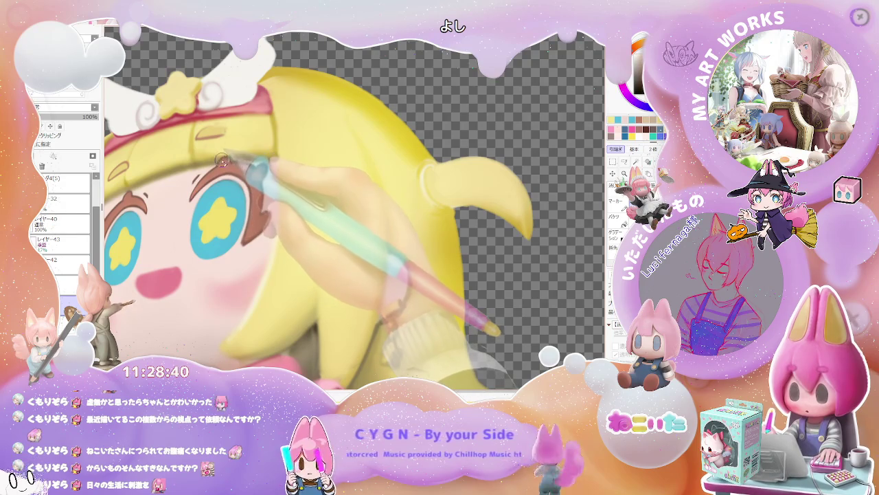
scroll(217, 161, "down", 1)
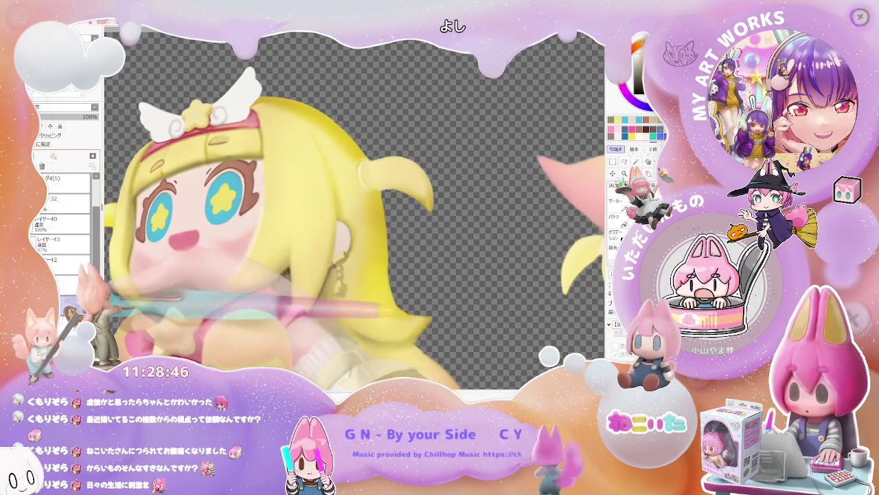
left_click(54, 246)
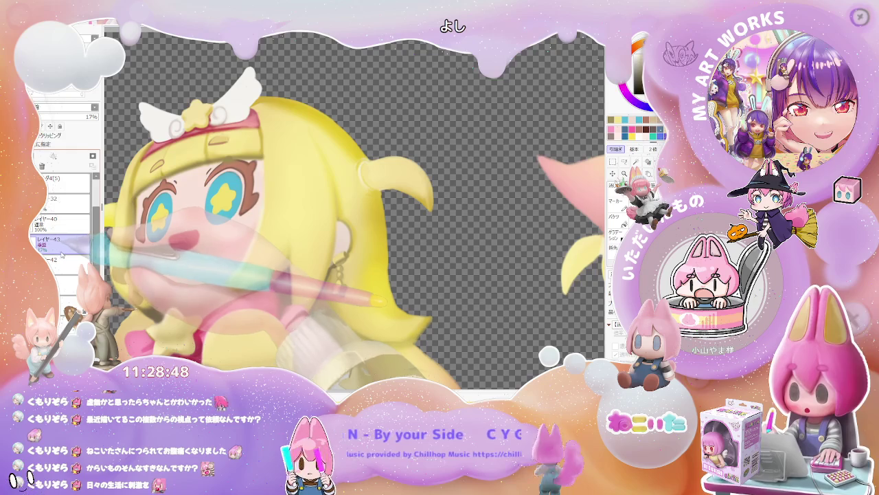
left_click_drag(64, 255, 63, 300)
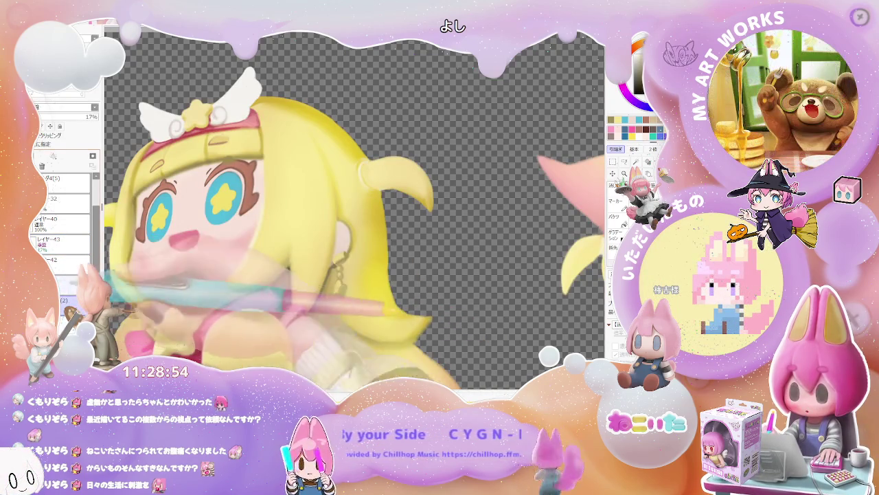
- Enlarge the brush, mirror the canvas view and pan across the six-pose sheet to check proportions
key("bracketright")
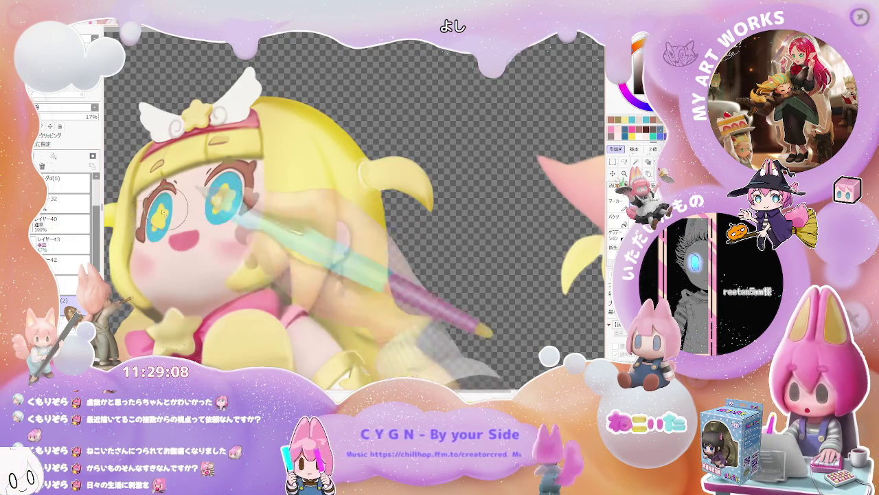
scroll(408, 245, "down", 5)
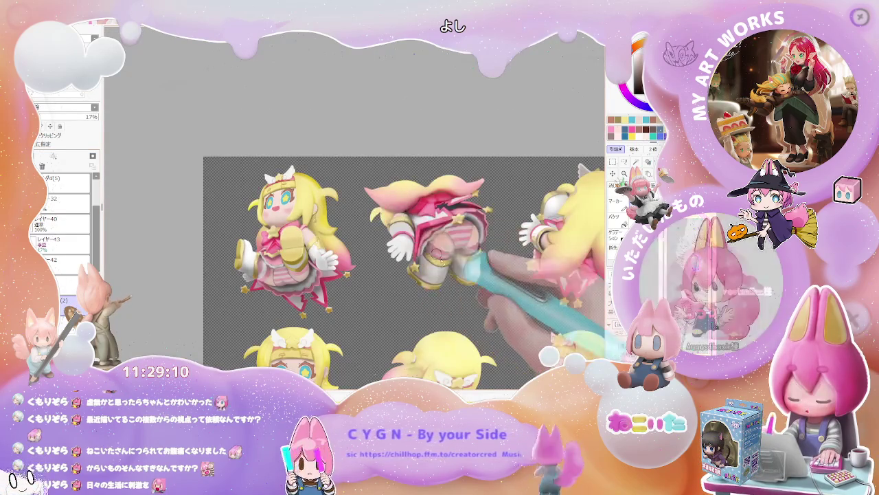
scroll(448, 293, "down", 2)
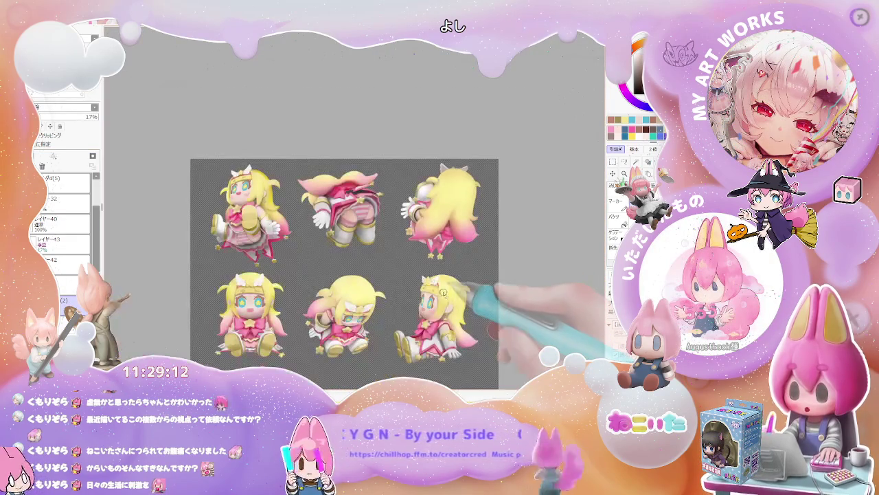
key("h")
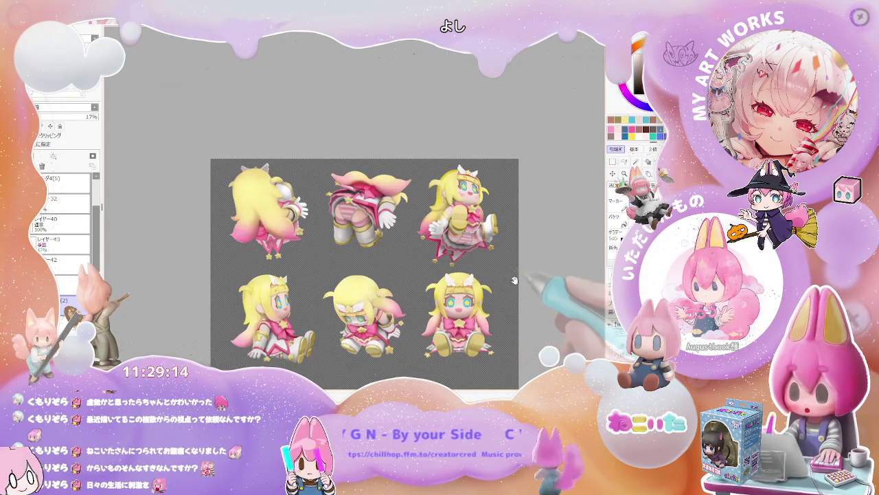
left_click_drag(469, 296, 421, 313)
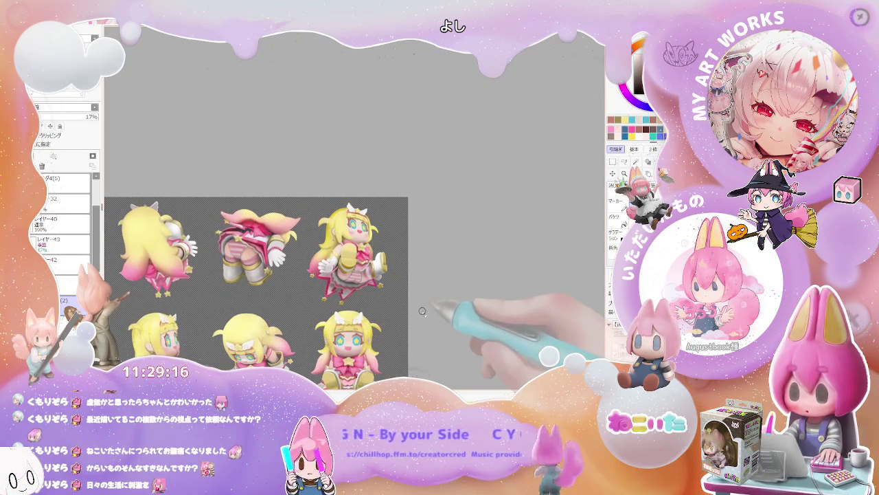
- Reshape the left-hand star eye on the bottom-right seated pose, widening it slightly to the left
scroll(420, 313, "up", 5)
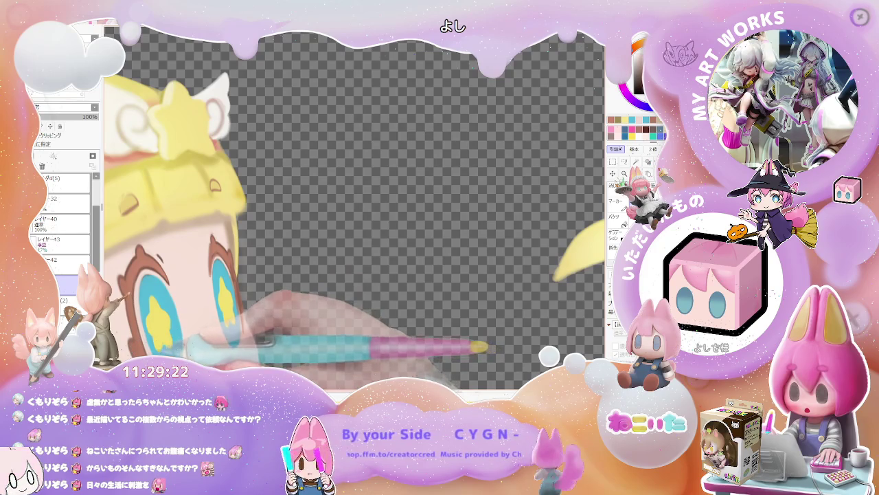
scroll(354, 206, "down", 5)
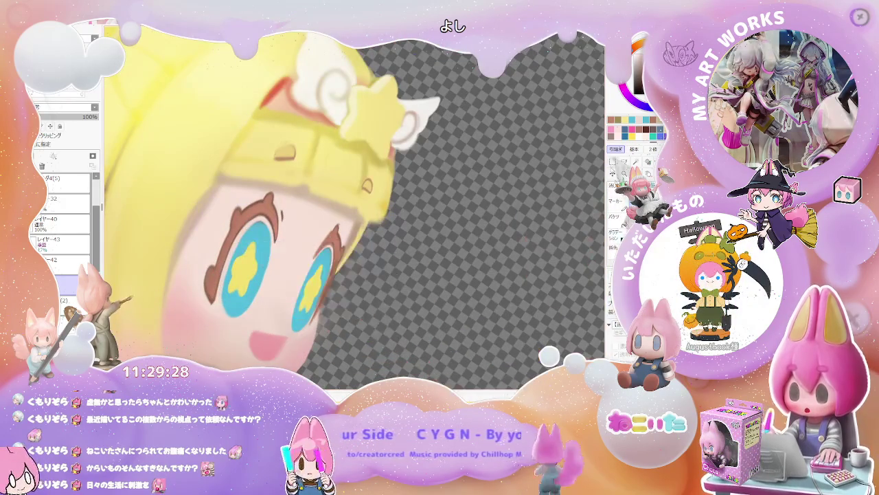
left_click_drag(261, 294, 260, 325)
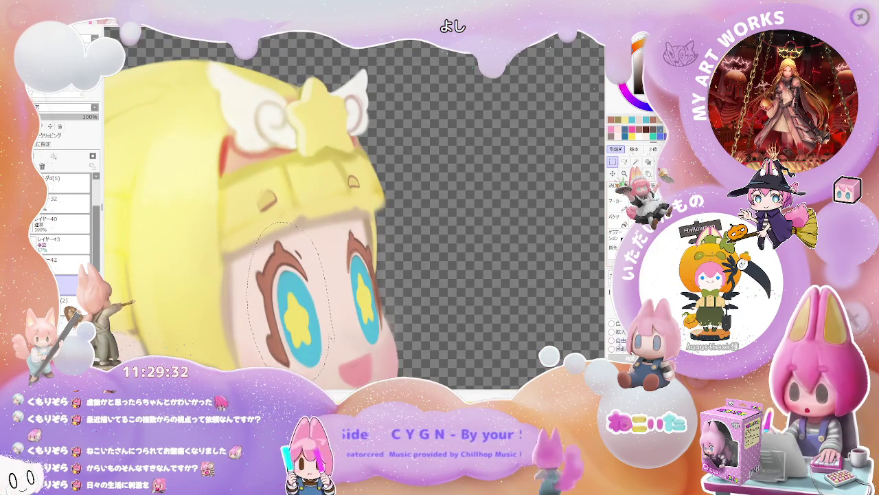
left_click_drag(255, 298, 250, 291)
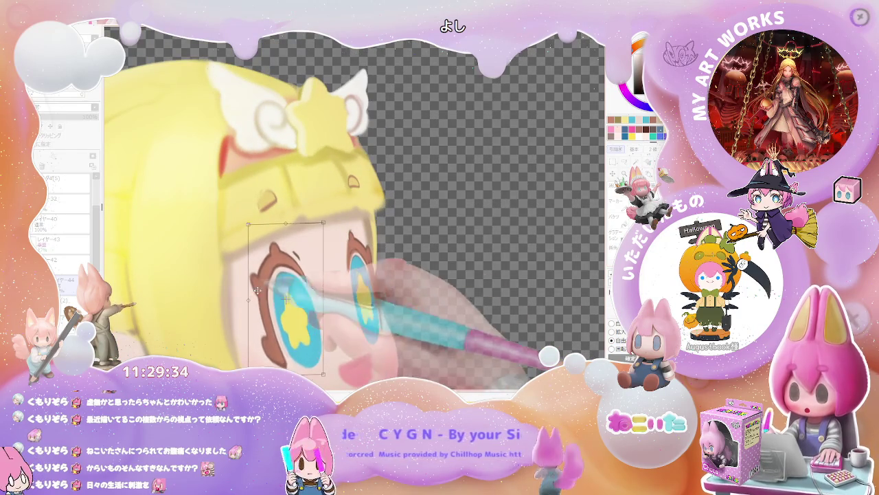
scroll(347, 289, "down", 3)
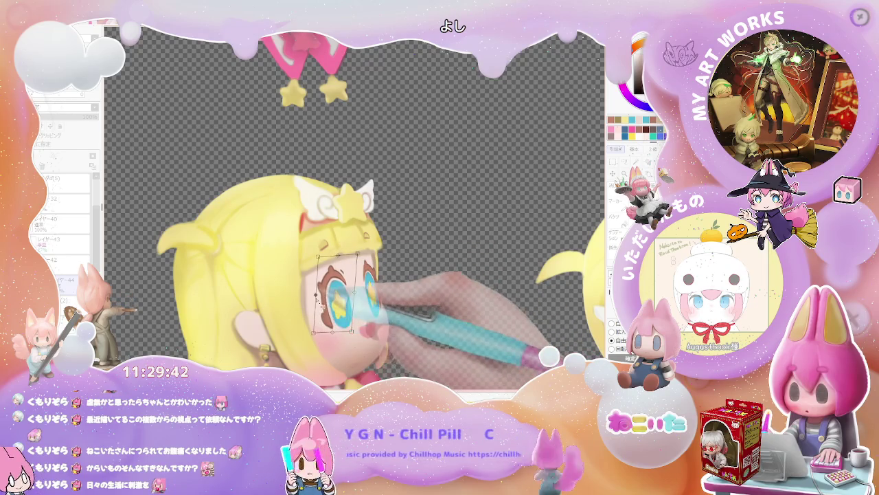
scroll(329, 292, "down", 2)
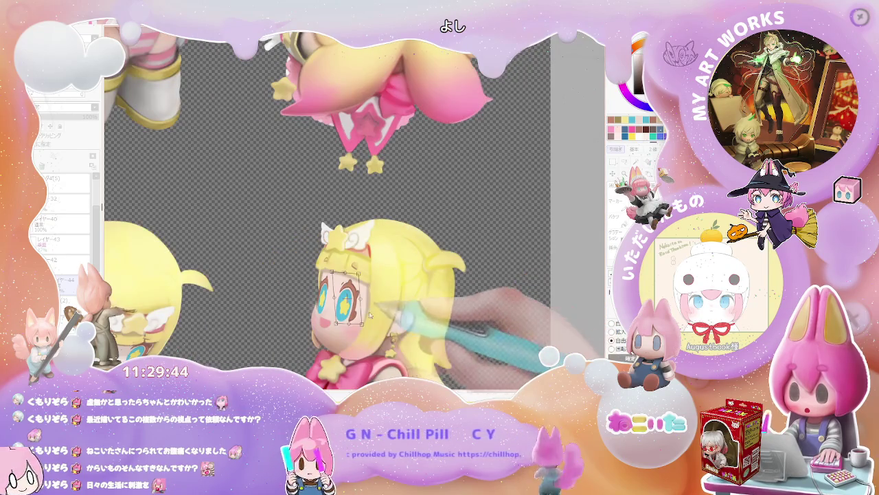
scroll(373, 317, "up", 2)
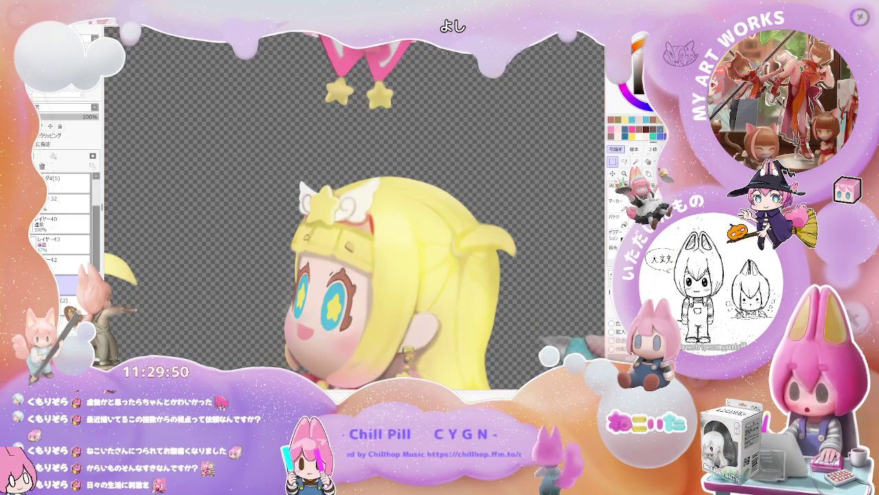
scroll(412, 330, "down", 2)
scroll(447, 329, "down", 1)
scroll(472, 329, "down", 1)
scroll(473, 329, "up", 1)
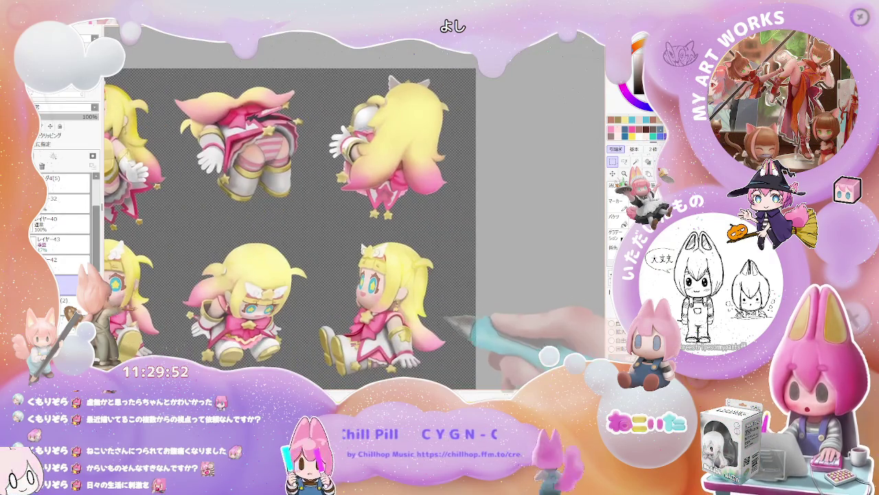
- Lasso the right star eye and paste a copy onto a new layer, then deselect
scroll(446, 309, "down", 1)
scroll(412, 288, "up", 1)
scroll(359, 242, "up", 2)
scroll(358, 241, "up", 2)
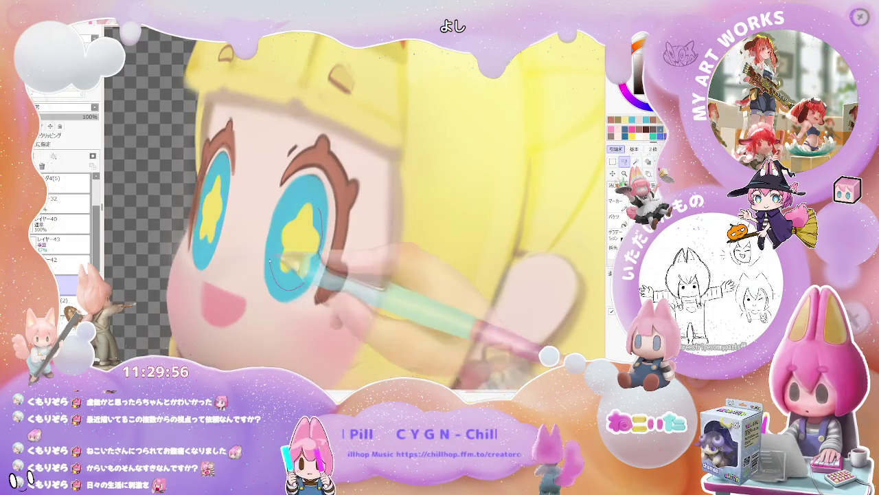
left_click_drag(272, 268, 323, 215)
key("ctrl+c")
key("ctrl+v")
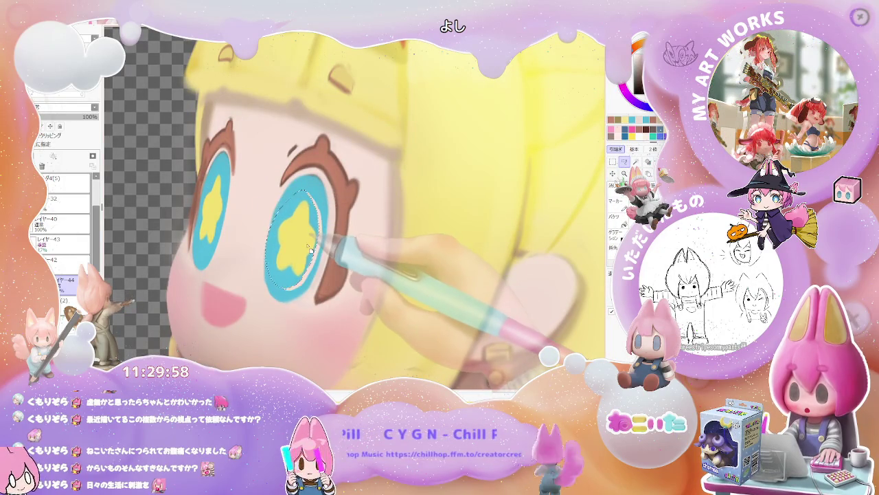
key("ctrl+d")
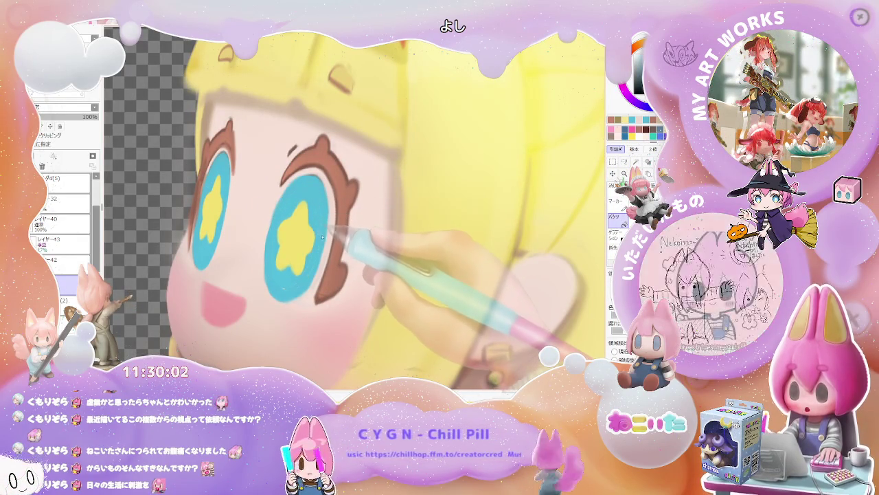
- Zoom out from the face to view the whole six-pose sheet
scroll(318, 236, "down", 1)
key("bracketleft")
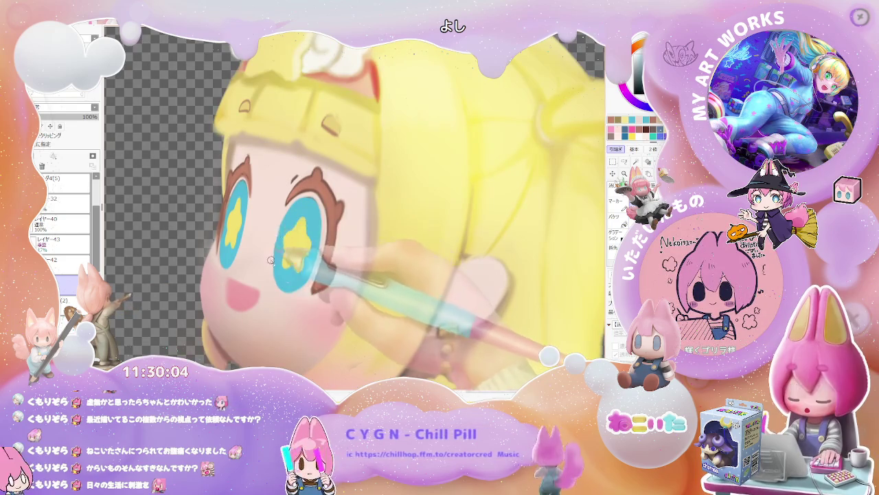
scroll(275, 254, "down", 1)
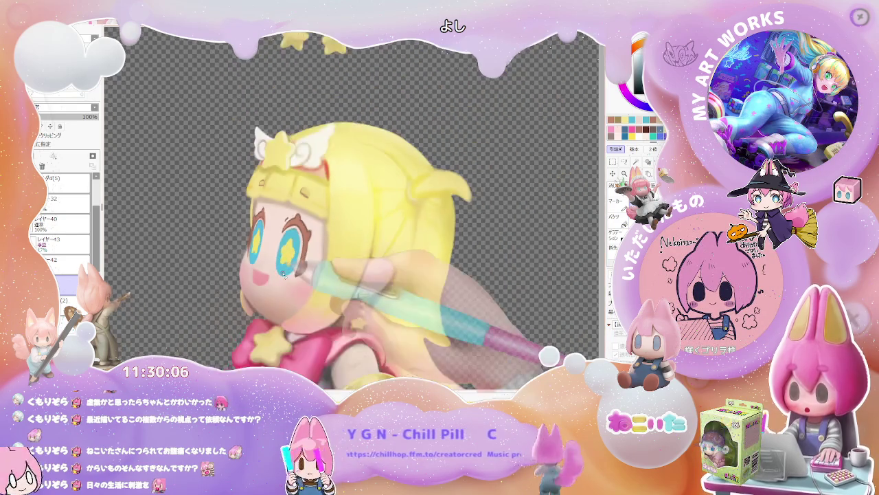
scroll(289, 268, "down", 1)
scroll(329, 288, "down", 1)
scroll(371, 309, "down", 1)
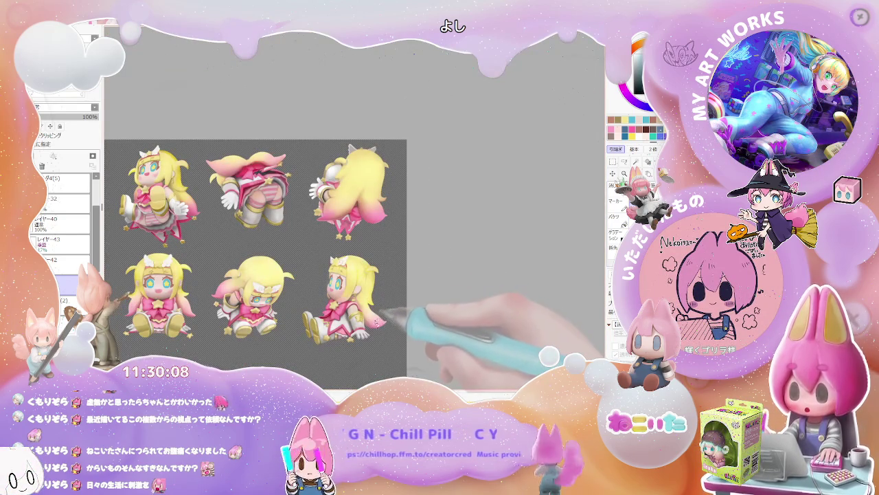
left_click_drag(385, 305, 410, 311)
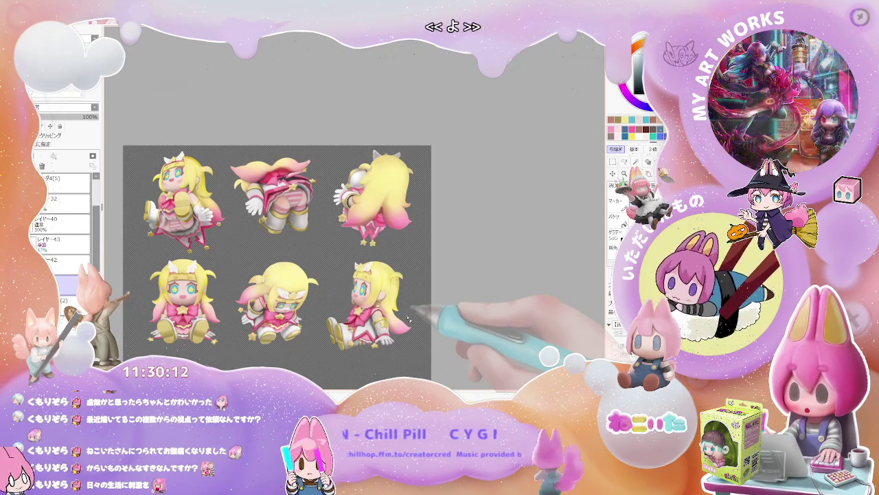
scroll(410, 317, "up", 1)
scroll(407, 319, "up", 1)
scroll(206, 295, "up", 1)
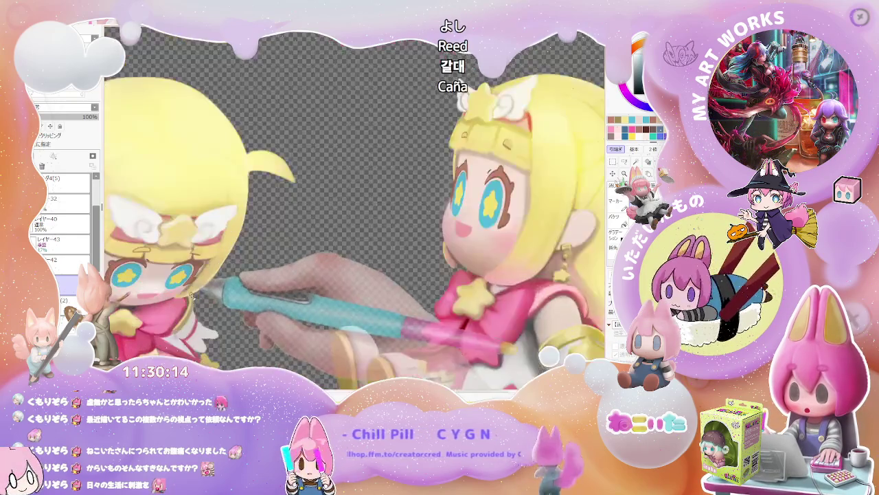
scroll(226, 284, "up", 1)
scroll(191, 310, "up", 1)
scroll(191, 309, "down", 1)
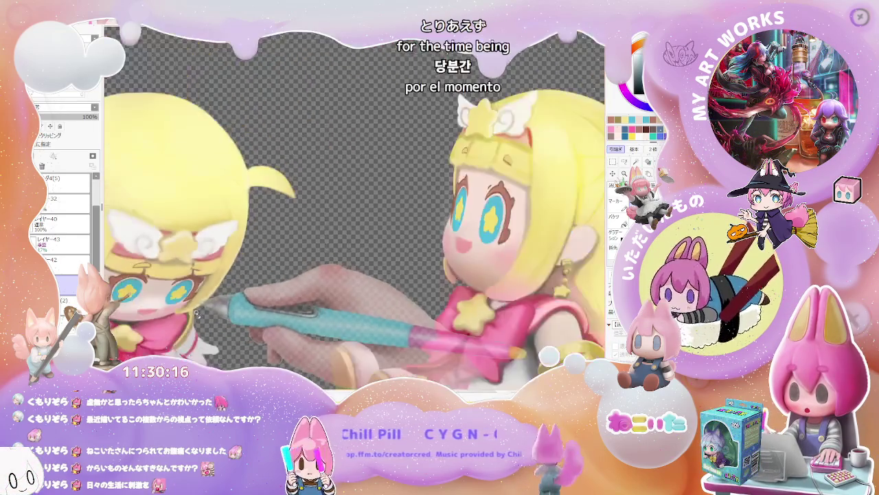
scroll(226, 323, "down", 1)
scroll(268, 302, "down", 1)
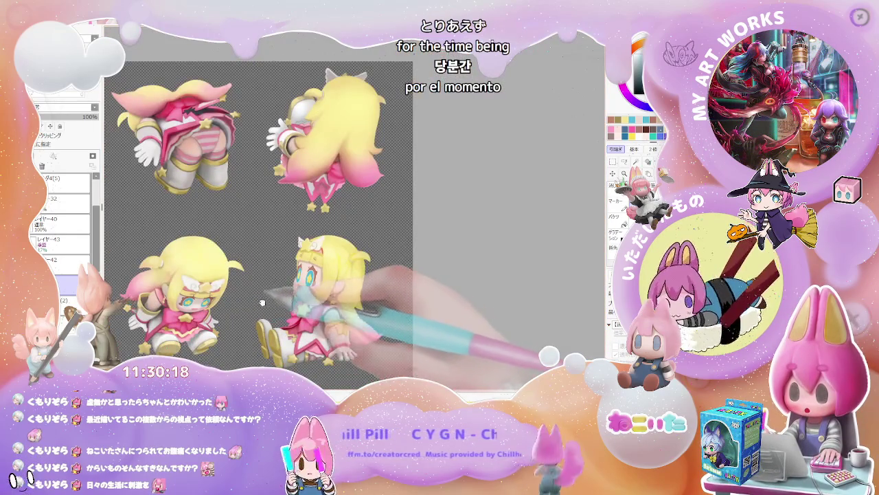
scroll(379, 288, "down", 1)
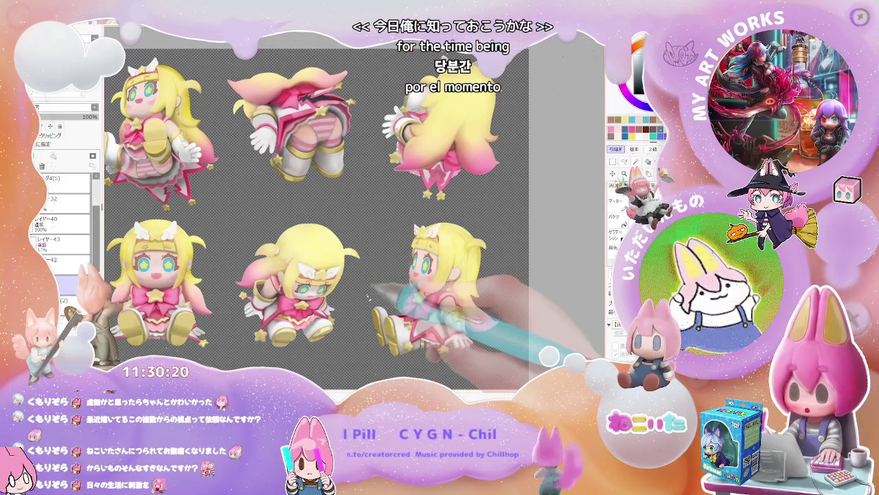
scroll(371, 296, "down", 1)
scroll(363, 300, "up", 2)
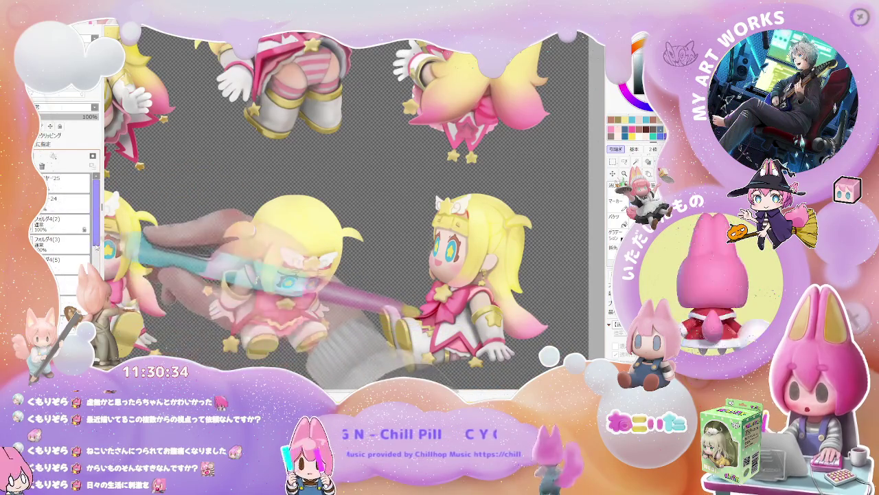
- Duplicate the フォルダ6 face-parts folder with Ctrl+J, then undo the copy
scroll(62, 220, "up", 5)
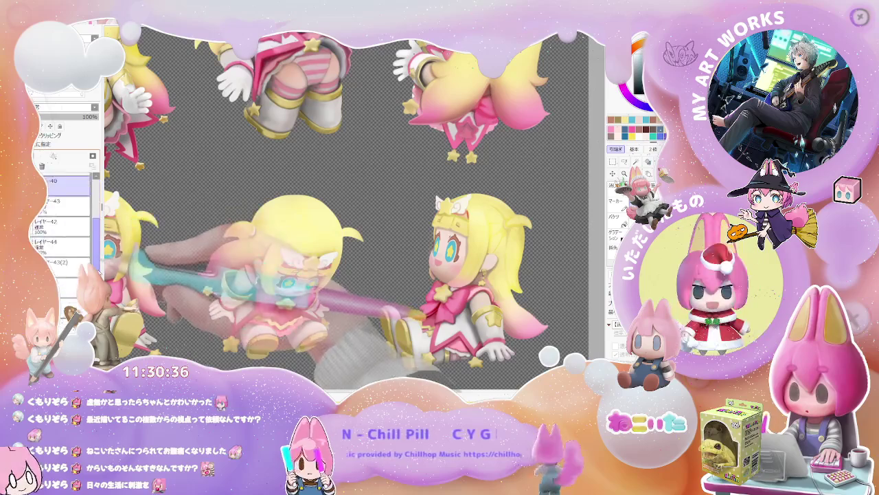
scroll(62, 227, "down", 1)
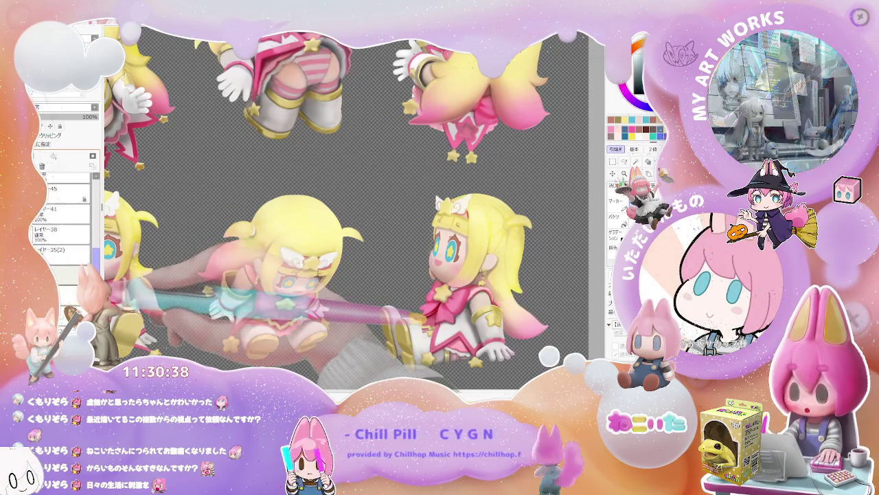
left_click(67, 282, "shift")
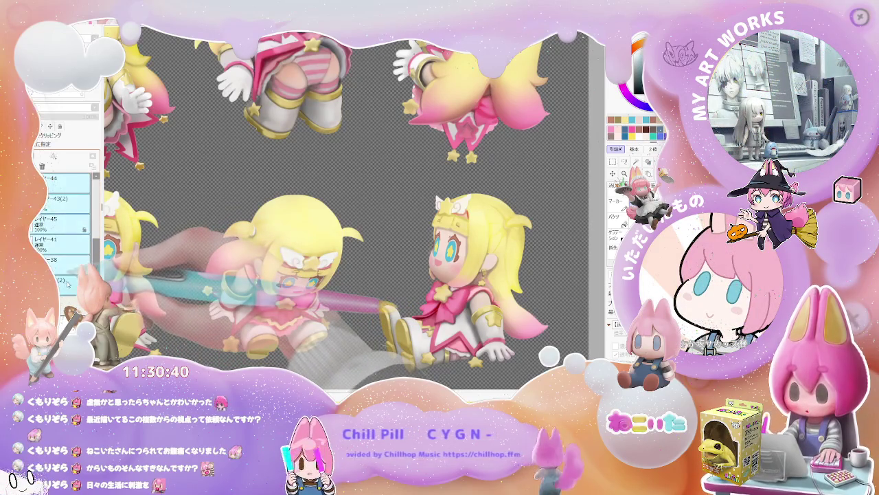
scroll(61, 233, "down", 5)
left_click(71, 237)
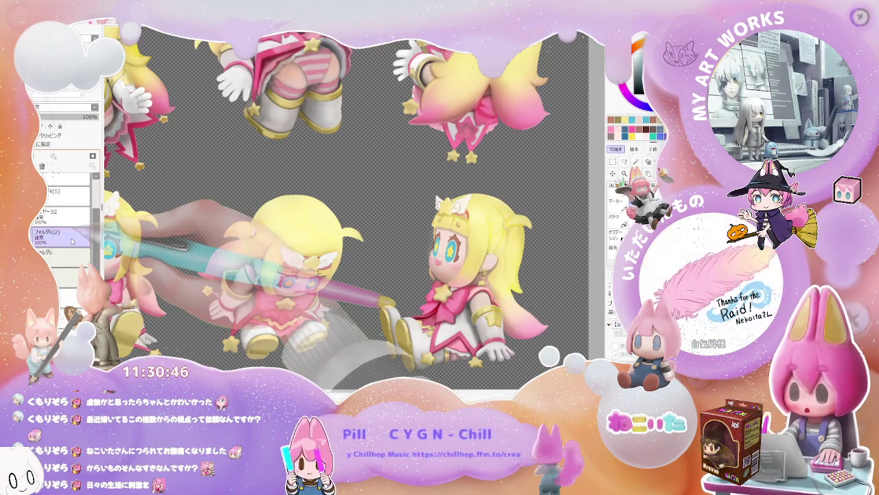
key("ctrl+j")
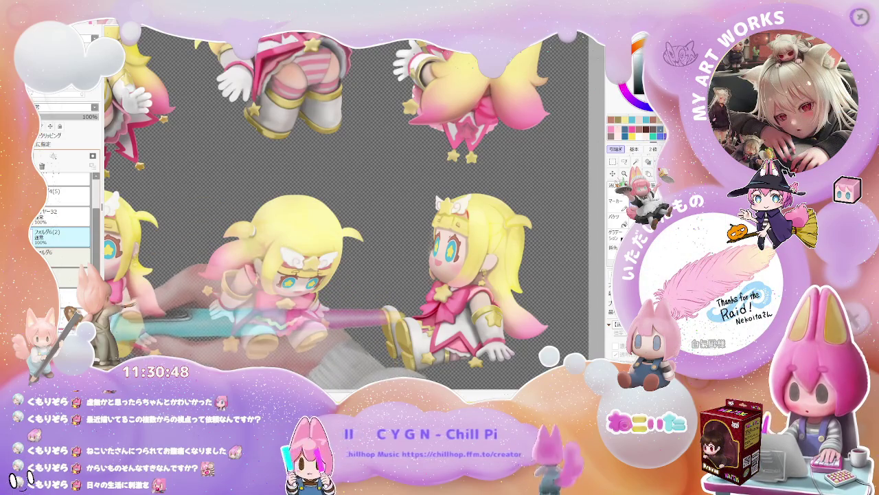
key("ctrl+z")
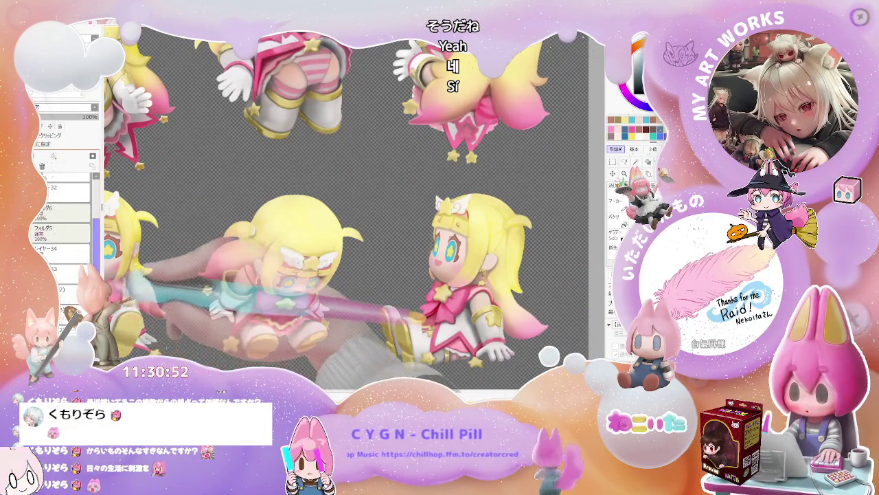
scroll(61, 220, "down", 2)
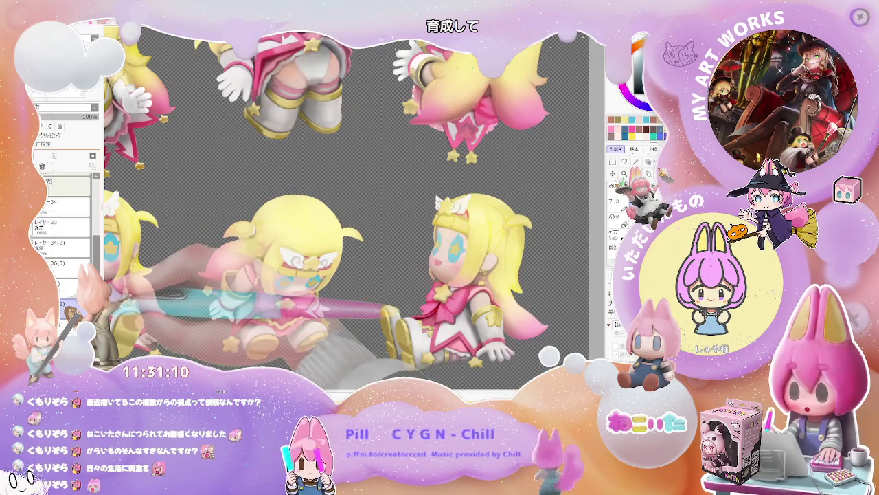
left_click_drag(343, 206, 436, 217)
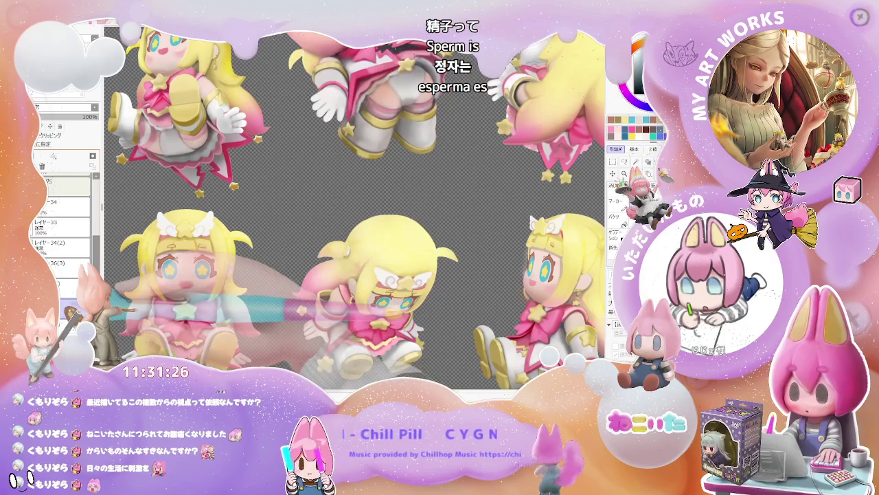
left_click(77, 252)
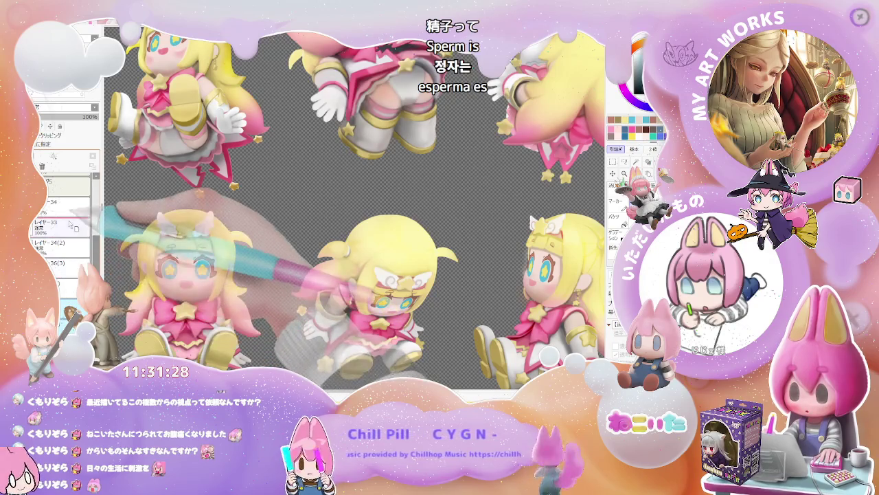
left_click(77, 251)
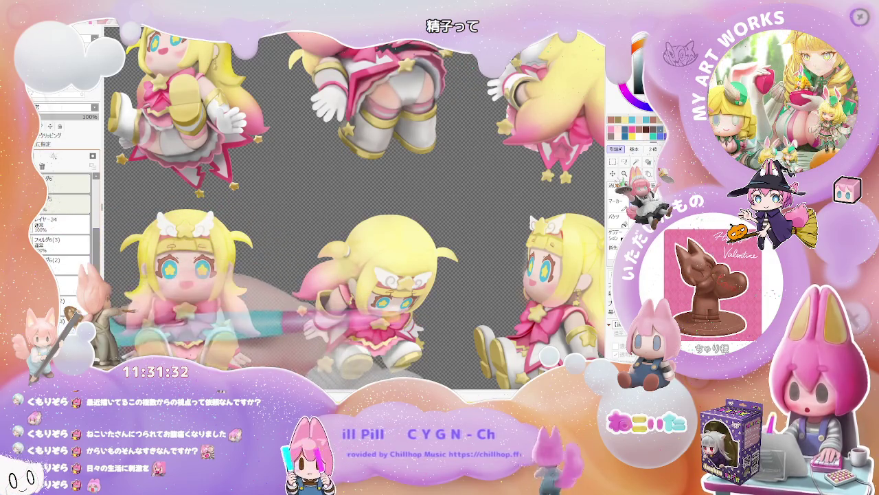
key("ctrl+j")
key("ctrl+z")
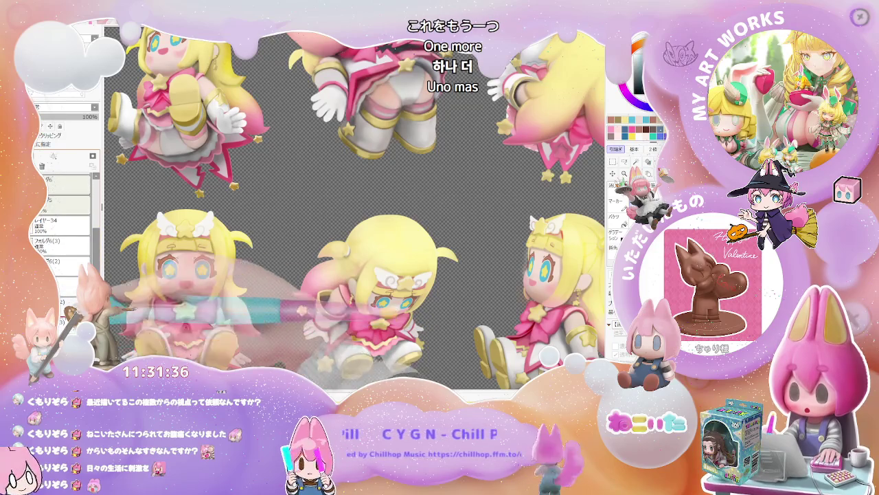
scroll(66, 223, "down", 2)
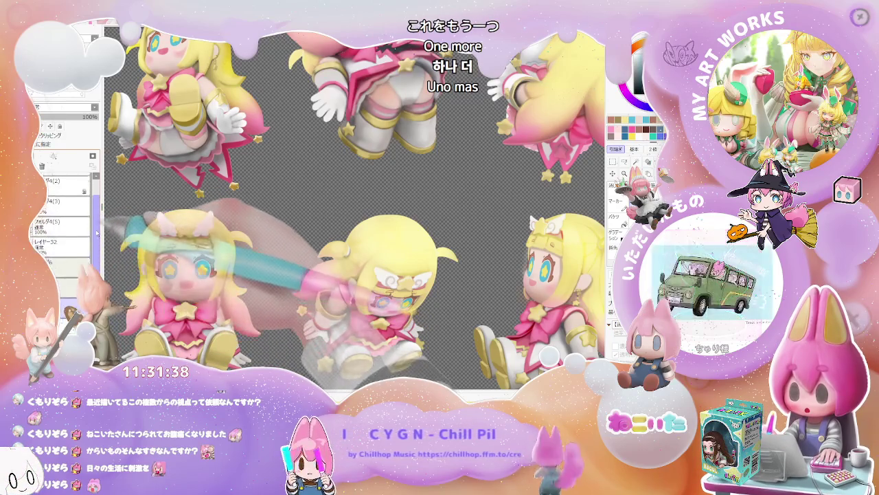